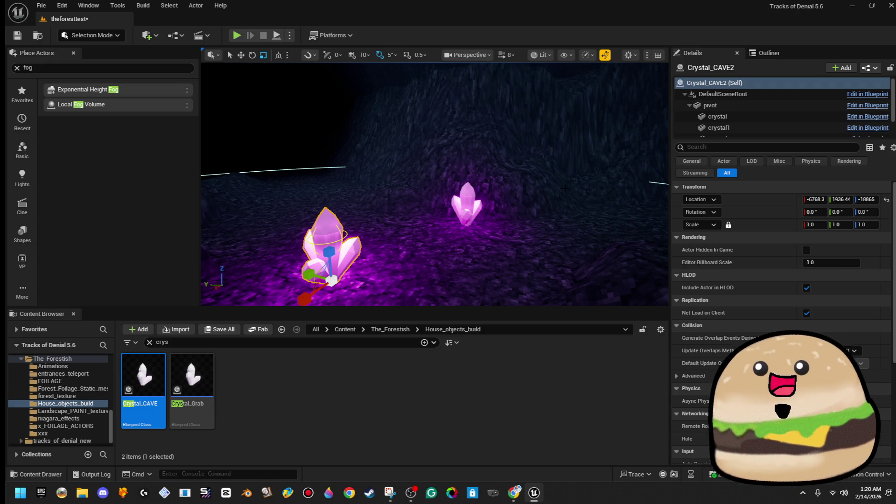
Fly down the cave tunnel and slide the Crystal_CAVE2 cluster left across the floor
{"action": "key", "text": "w"}
{"action": "key", "text": "a"}
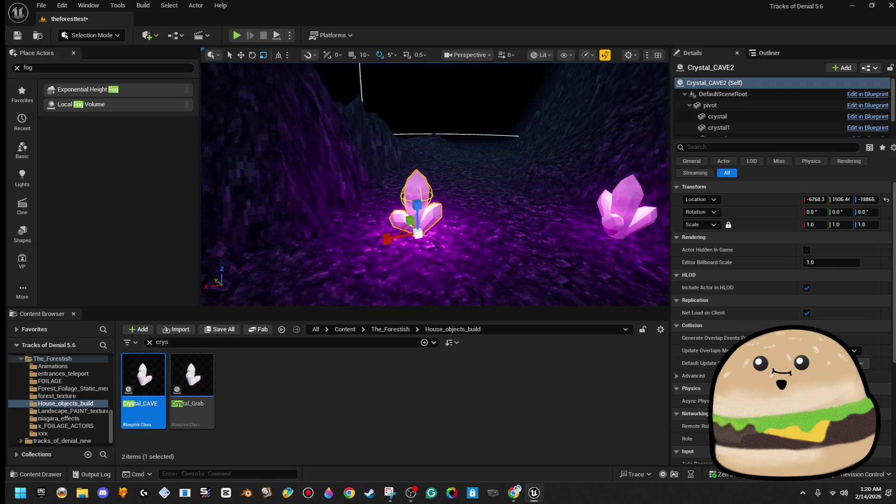
{"action": "mouse_move", "coordinate": [450, 224]}
{"action": "left_mouse_down"}
{"action": "mouse_move", "coordinate": [363, 229]}
{"action": "mouse_move", "coordinate": [373, 236]}
{"action": "left_mouse_up"}
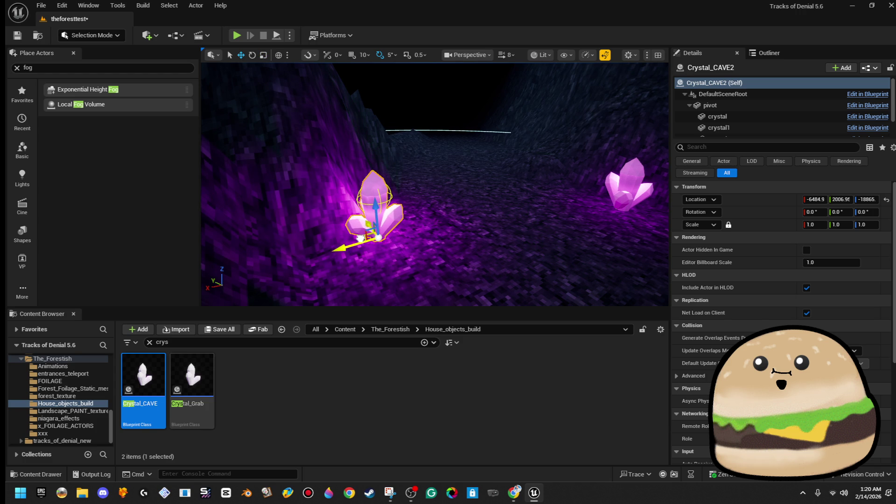
Delete the large crystal on the right of the tunnel
{"action": "key", "text": "w"}
{"action": "left_click", "coordinate": [518, 212]}
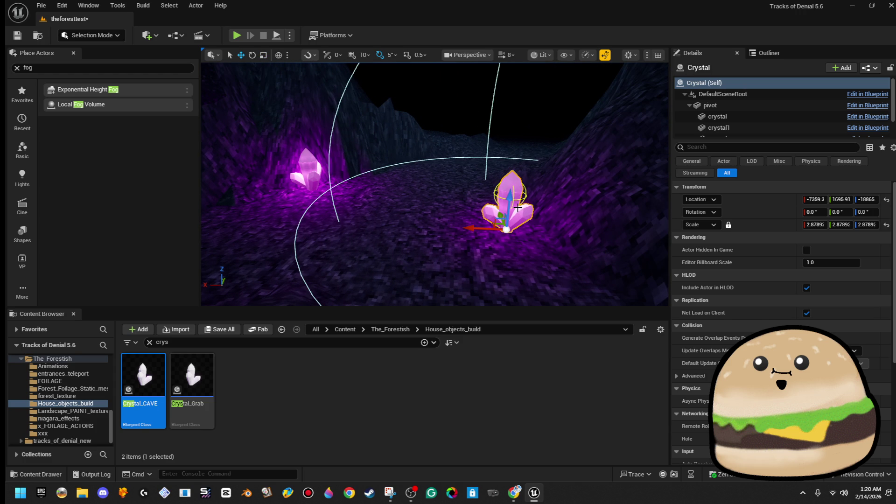
{"action": "key", "text": "Delete"}
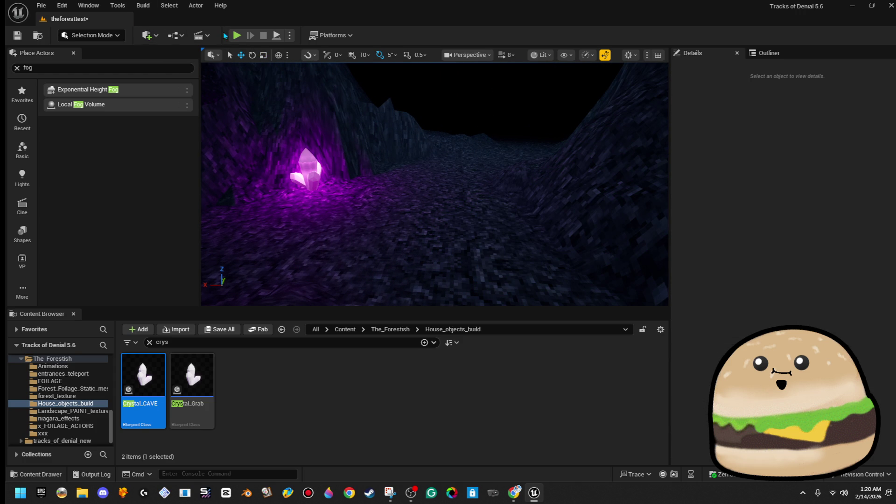
Play-test the level, walking up to the crystal and back, then stop
{"action": "key", "text": "alt+p"}
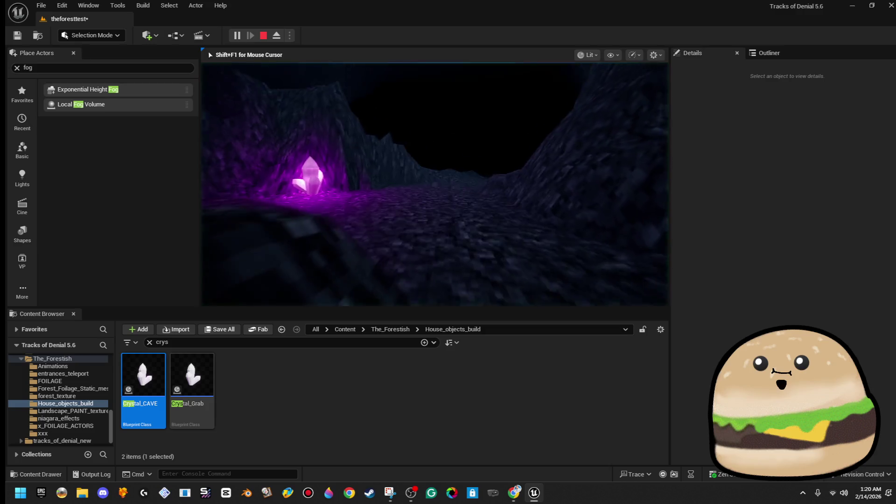
{"action": "key", "text": "w"}
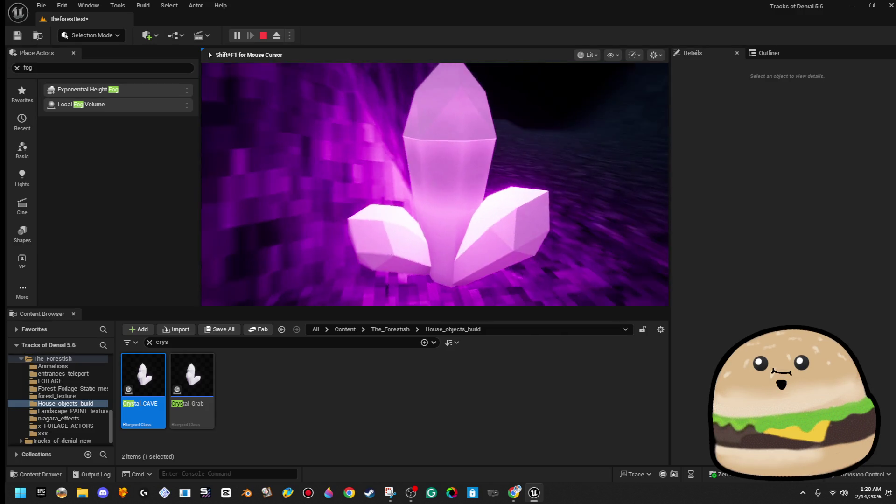
{"action": "key", "text": "s"}
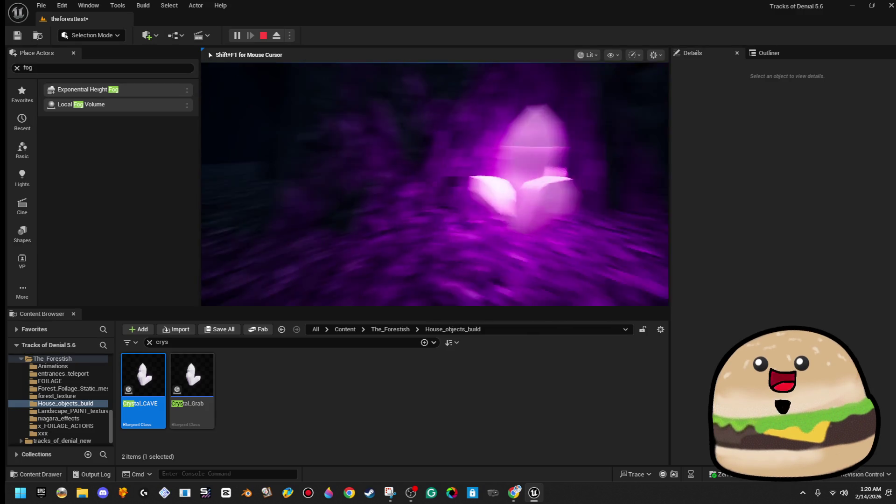
{"action": "key", "text": "Escape"}
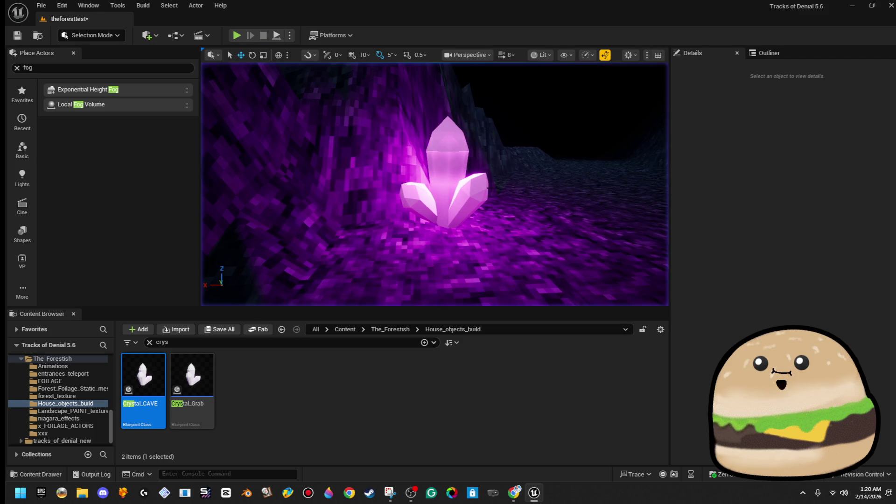
Duplicate the crystal cluster, nudge the copy along the floor and stretch it taller
{"action": "left_click", "coordinate": [451, 181]}
{"action": "mouse_move", "coordinate": [451, 180]}
{"action": "left_mouse_down"}
{"action": "mouse_move", "coordinate": [408, 224]}
{"action": "mouse_move", "coordinate": [570, 182]}
{"action": "mouse_move", "coordinate": [570, 172]}
{"action": "left_mouse_up"}
{"action": "key", "text": "f"}
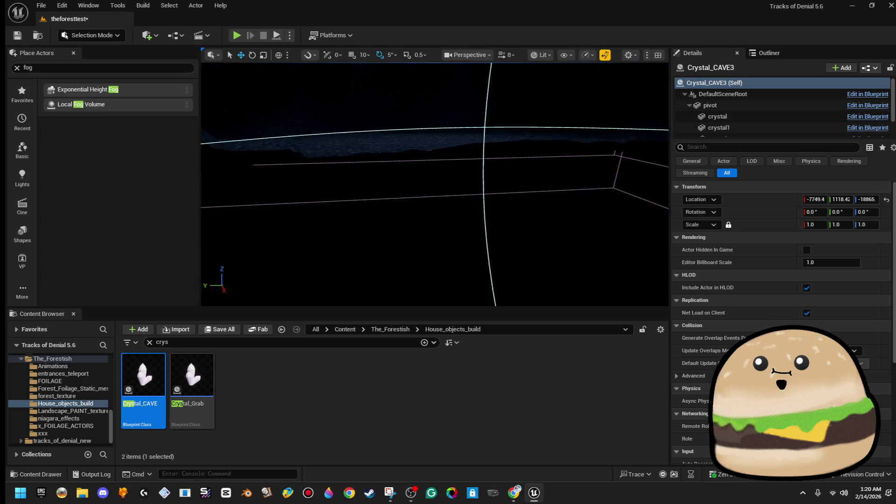
{"action": "key", "text": "e"}
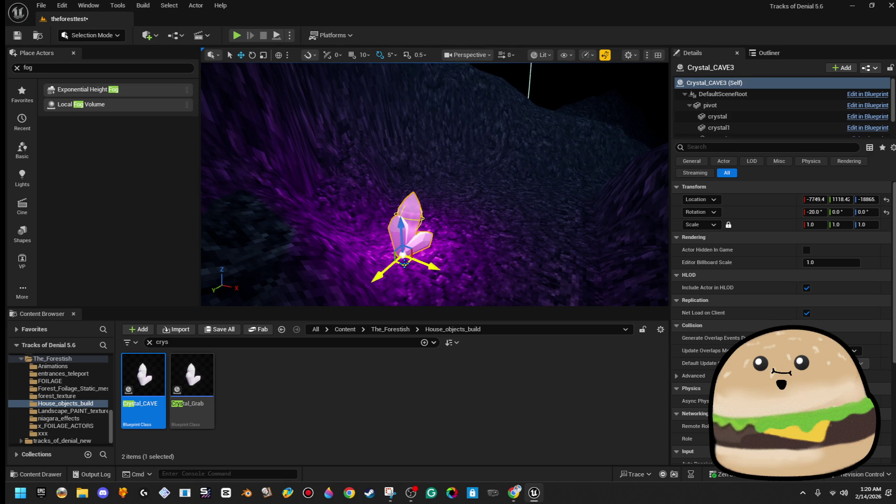
{"action": "left_click_drag", "start_coordinate": [404, 263], "coordinate": [370, 274]}
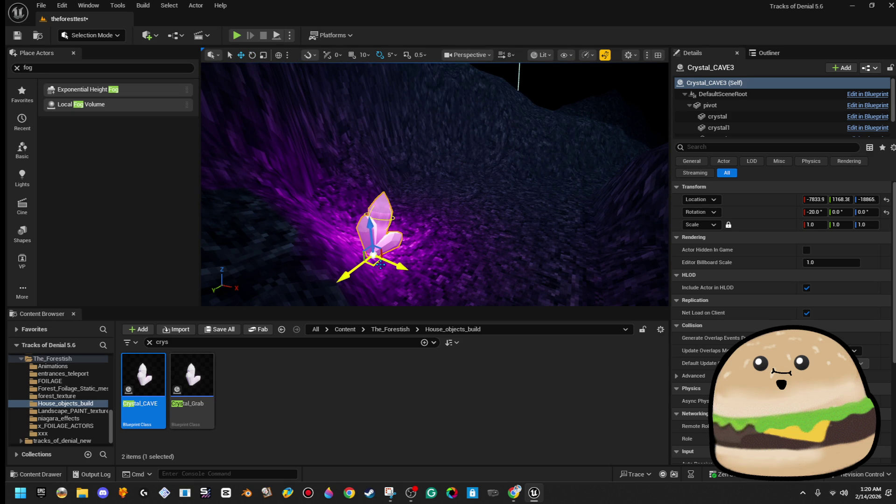
{"action": "left_click_drag", "start_coordinate": [382, 226], "coordinate": [380, 217]}
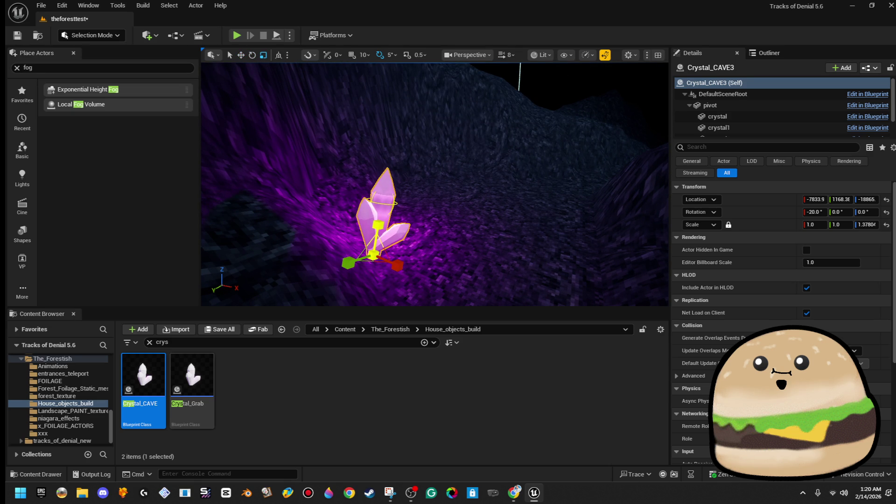
{"action": "left_click", "coordinate": [355, 275]}
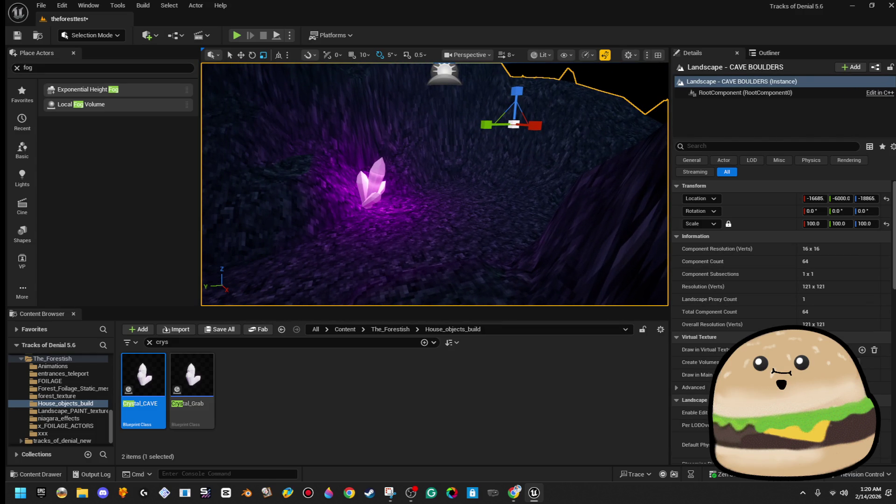
{"action": "left_click", "coordinate": [369, 196]}
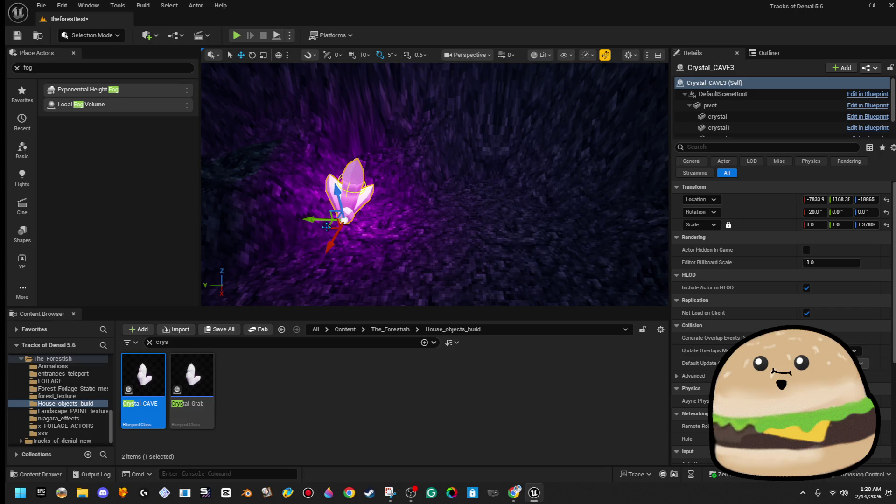
Alt-drag a second copy to its right, ease its tilt and spin it, then start a play test
{"action": "mouse_move", "coordinate": [326, 226]}
{"action": "left_mouse_down"}
{"action": "mouse_move", "coordinate": [436, 208]}
{"action": "mouse_move", "coordinate": [418, 215]}
{"action": "left_mouse_up"}
{"action": "key", "text": "e"}
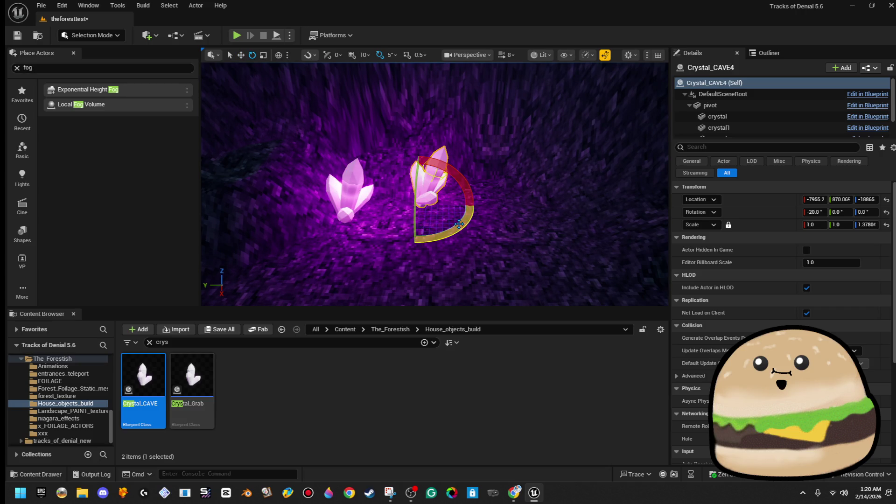
{"action": "key", "text": "r"}
{"action": "key", "text": "e"}
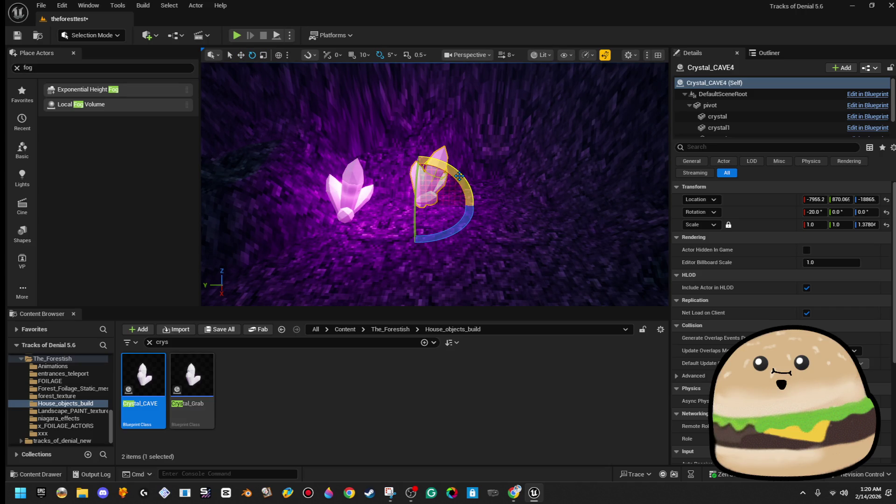
{"action": "key", "text": "r"}
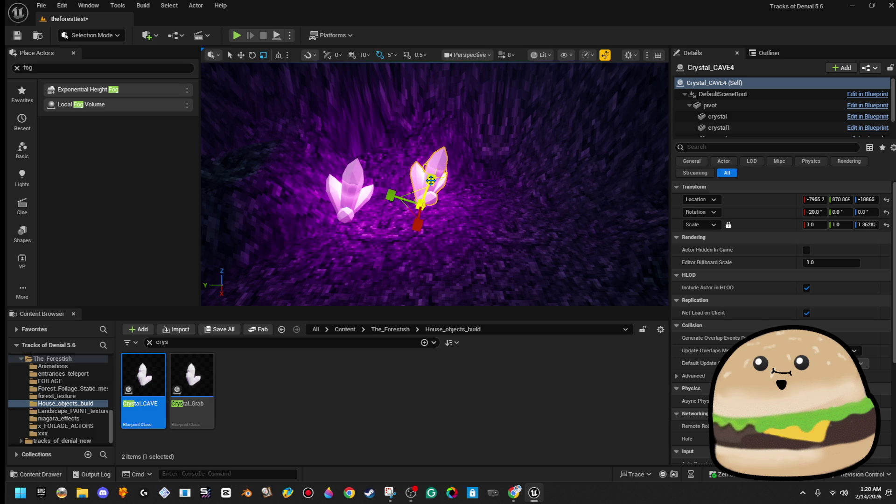
{"action": "key", "text": "e"}
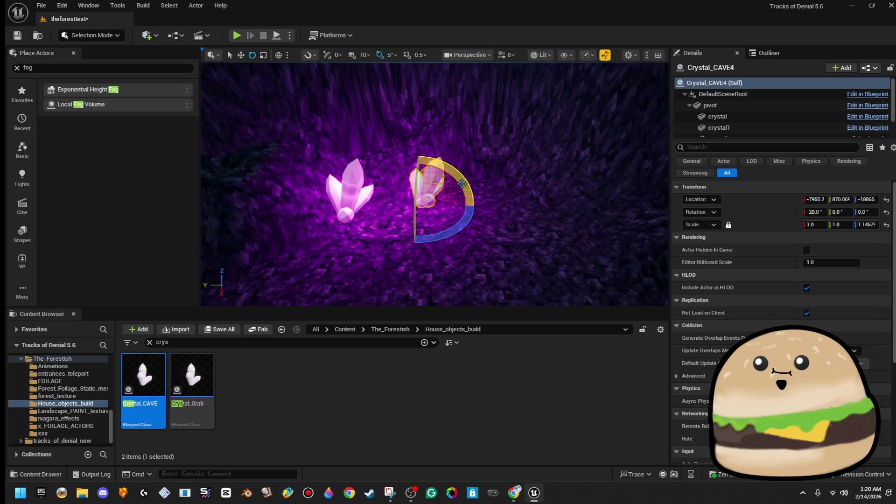
{"action": "left_click_drag", "start_coordinate": [462, 183], "coordinate": [459, 194]}
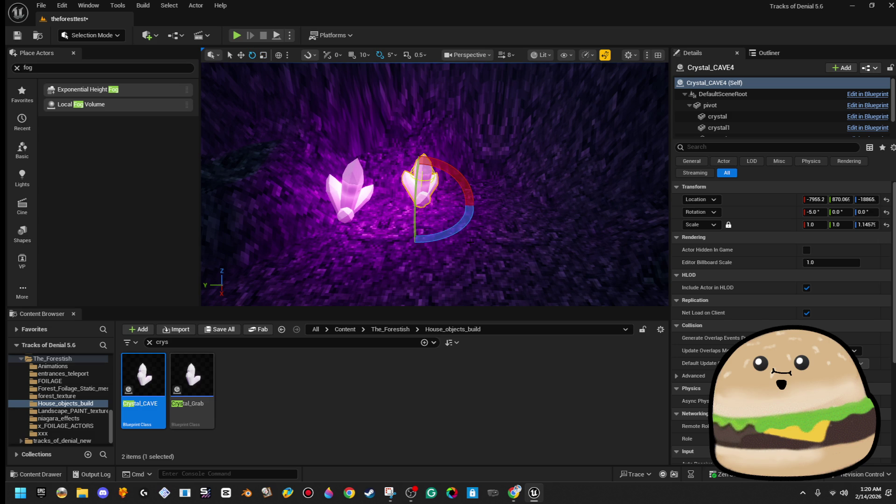
{"action": "left_click_drag", "start_coordinate": [461, 228], "coordinate": [487, 208]}
{"action": "key", "text": "w"}
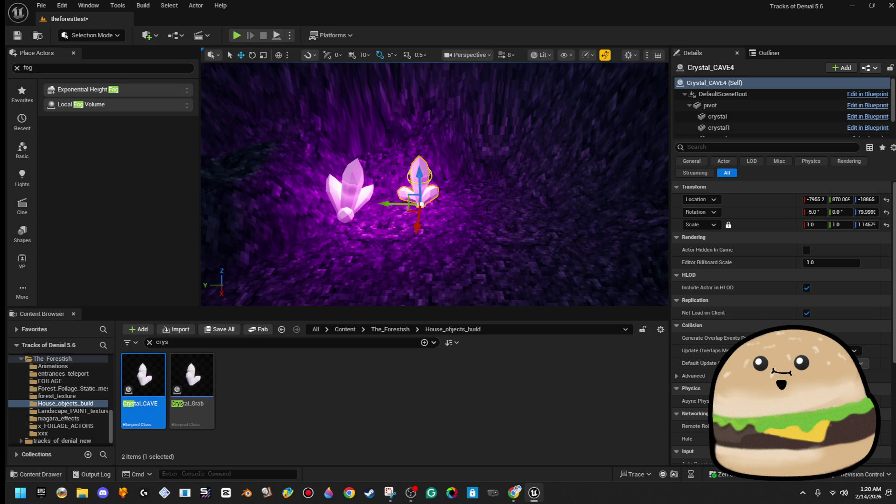
{"action": "left_click", "coordinate": [236, 35]}
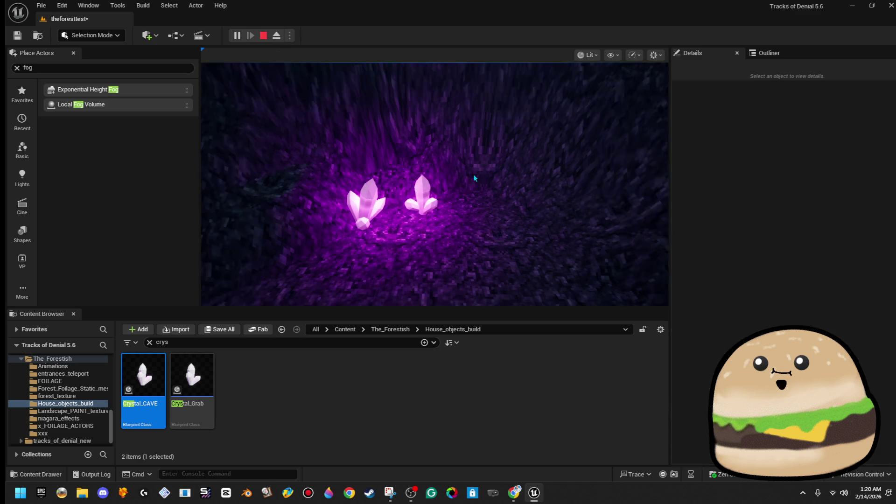
Play-test the cave full screen, then stop and select the PostProcessVolume box around the cave
{"action": "key", "text": "F11"}
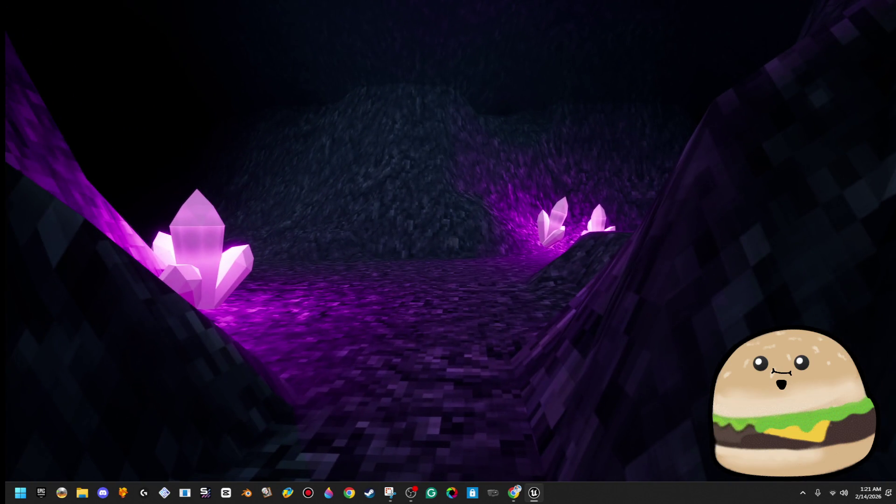
{"action": "key", "text": "Escape"}
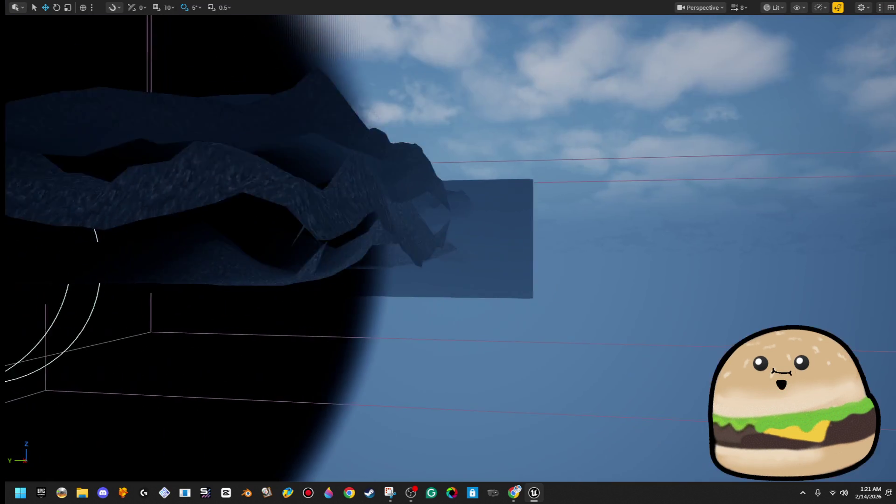
{"action": "left_click_drag", "start_coordinate": [693, 166], "coordinate": [694, 167]}
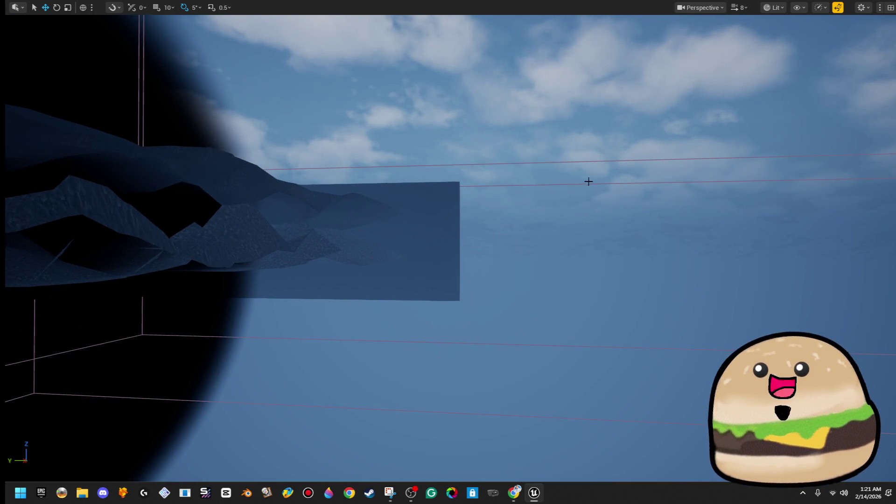
{"action": "left_click", "coordinate": [572, 184]}
{"action": "mouse_move", "coordinate": [572, 184]}
{"action": "left_mouse_down"}
{"action": "mouse_move", "coordinate": [304, 256]}
{"action": "mouse_move", "coordinate": [520, 278]}
{"action": "left_mouse_up"}
Set the PostProcessVolume's Exposure Min and Max Brightness to darken the cave, then start a play test
{"action": "key", "text": "F11"}
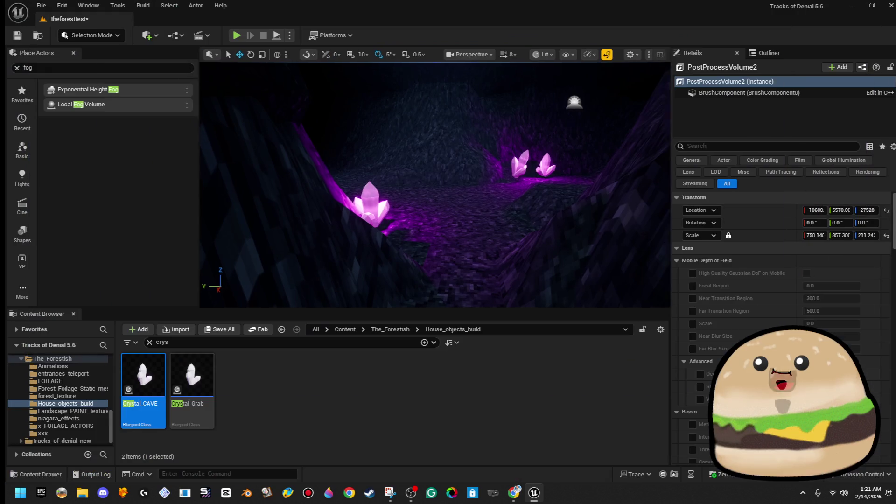
{"action": "scroll", "coordinate": [765, 202], "scroll_direction": "down", "scroll_amount": 10}
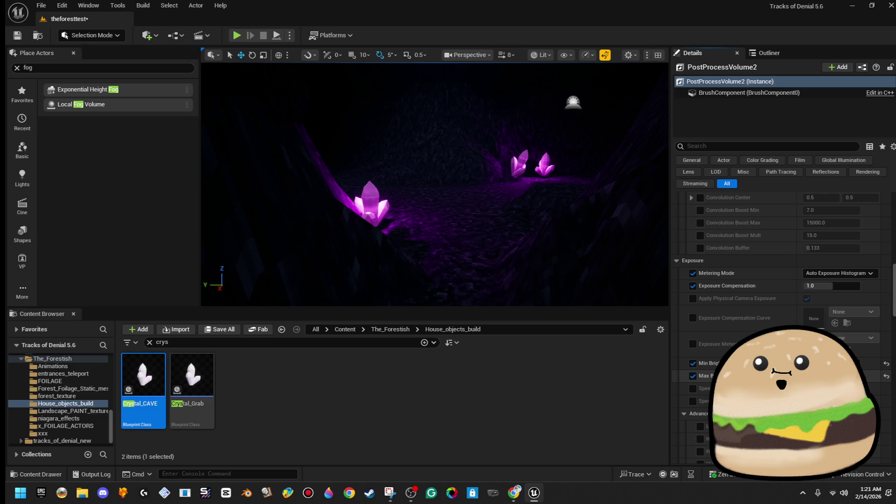
{"action": "key", "text": "Down"}
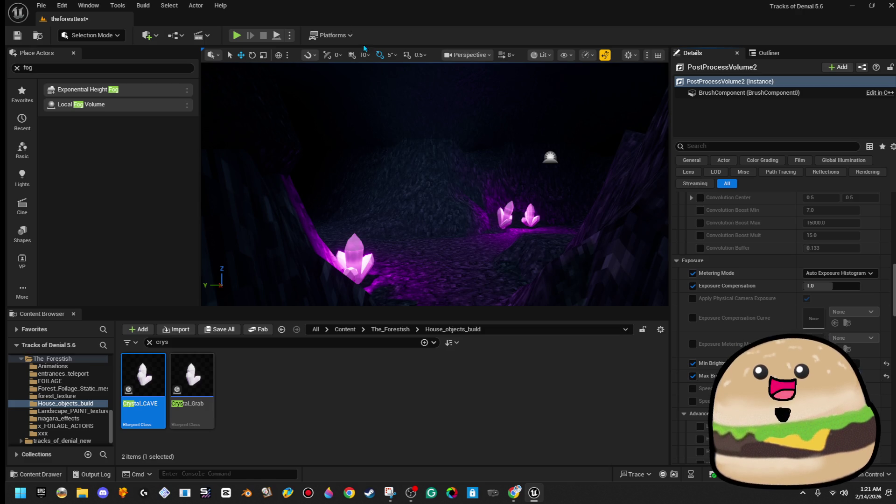
{"action": "left_click", "coordinate": [237, 37]}
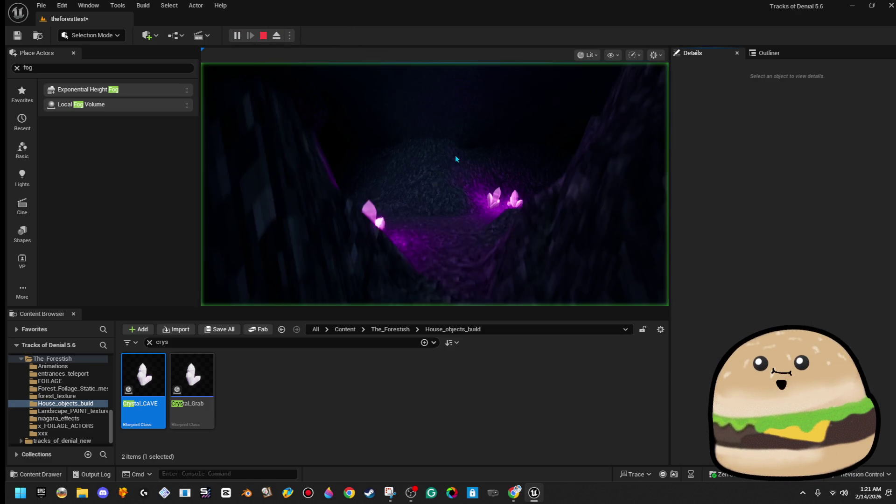
Play-test the level full screen, then stop and return to the editor
{"action": "key", "text": "F11"}
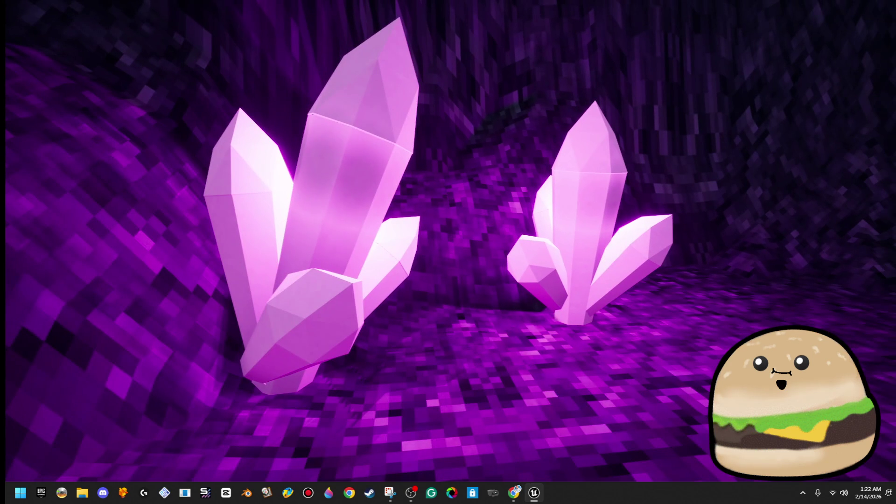
{"action": "key", "text": "Escape"}
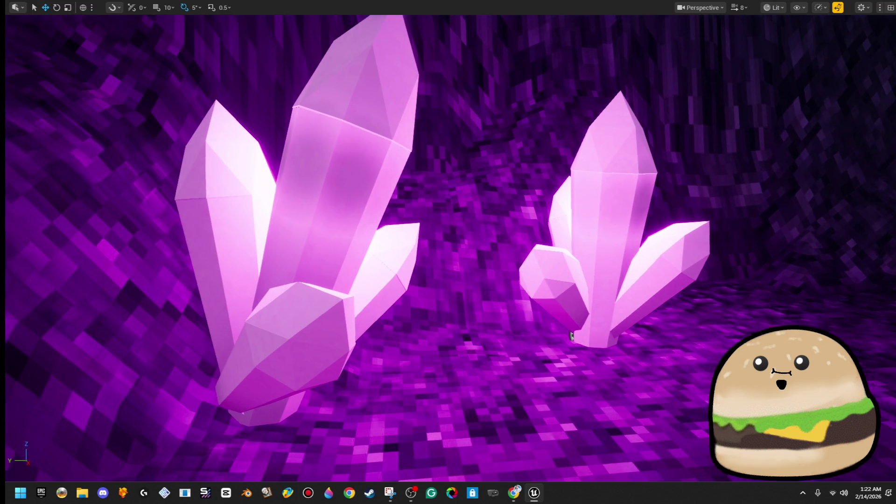
{"action": "key", "text": "F11"}
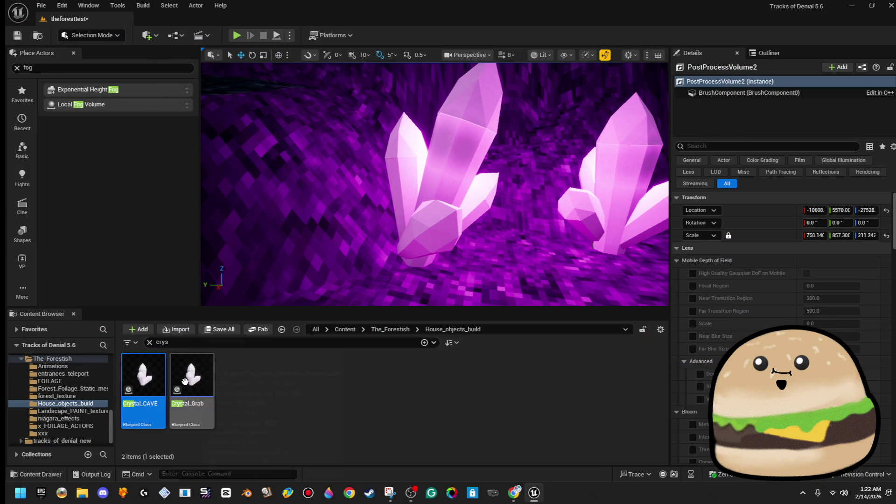
Select the Crystal_CAVE blueprint asset, play the level again, and restore the full editor layout
{"action": "left_click", "coordinate": [185, 381]}
{"action": "left_click", "coordinate": [143, 378]}
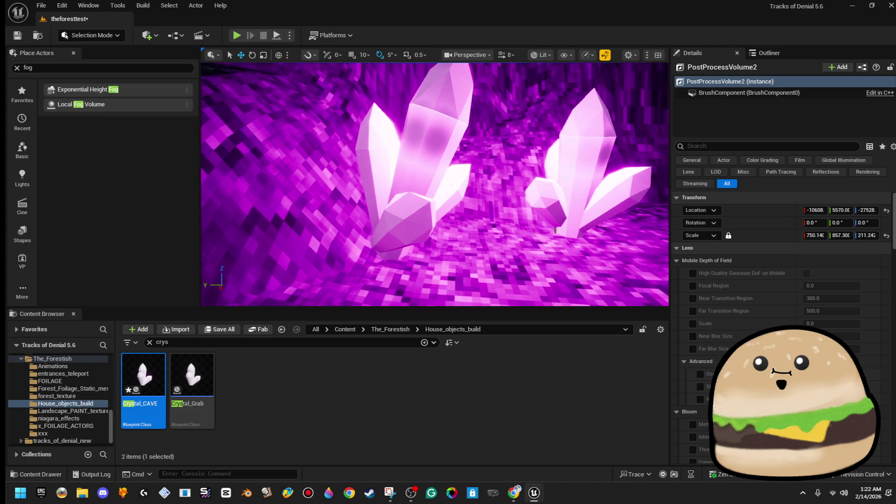
{"action": "scroll", "coordinate": [434, 186], "scroll_direction": "down", "scroll_amount": 5}
{"action": "scroll", "coordinate": [434, 187], "scroll_direction": "up", "scroll_amount": 5}
{"action": "scroll", "coordinate": [456, 272], "scroll_direction": "down", "scroll_amount": 3}
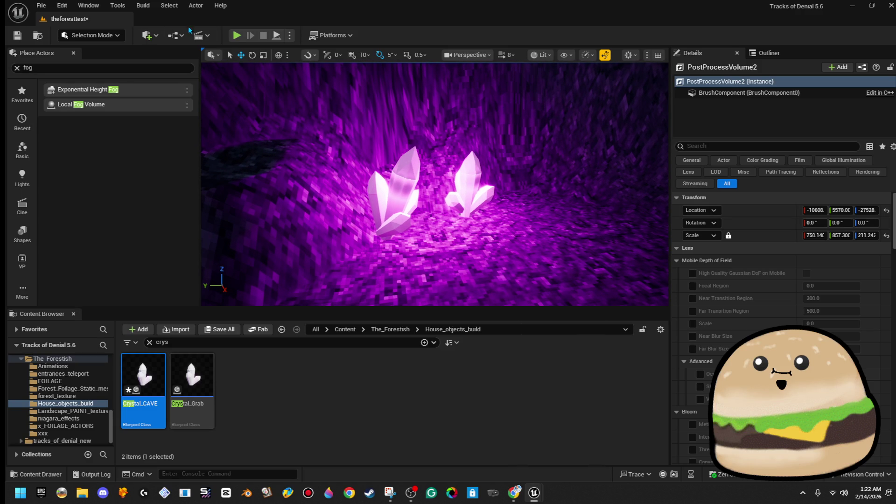
{"action": "key", "text": "alt+p"}
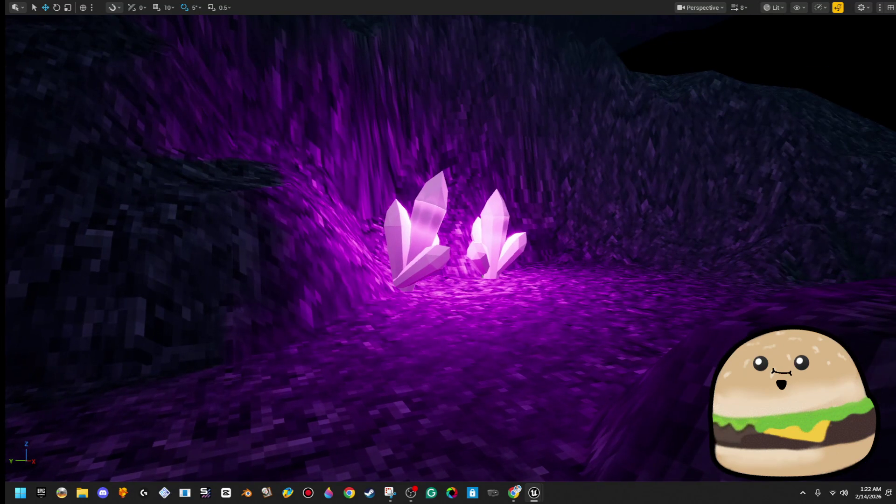
{"action": "key", "text": "F11"}
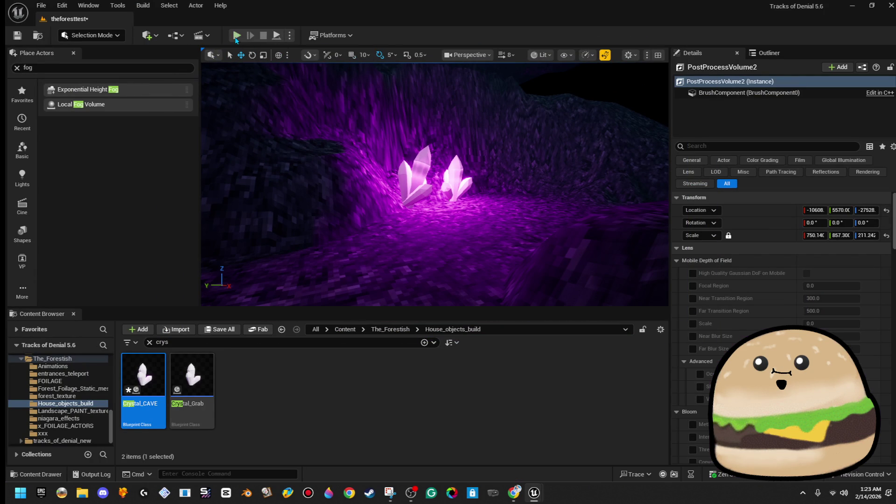
Play the level full screen, walk close to the crystals, then stop playing
{"action": "key", "text": "alt+p"}
{"action": "key", "text": "F11"}
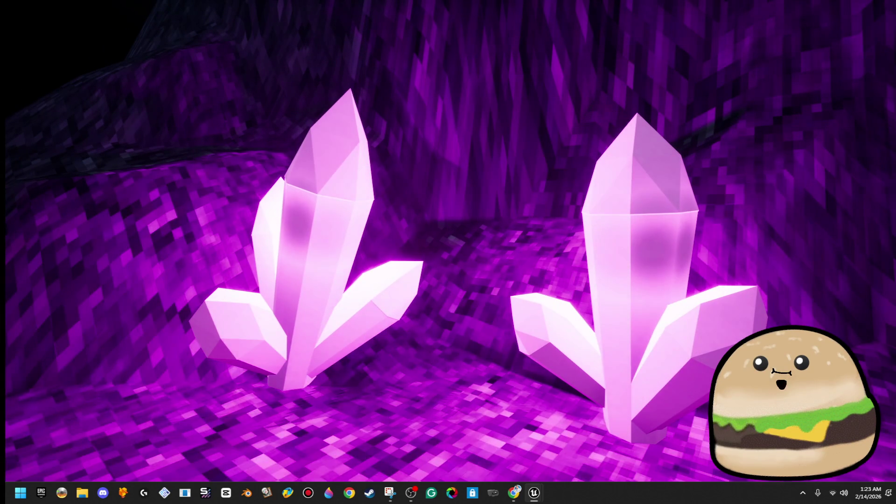
{"action": "key", "text": "Escape"}
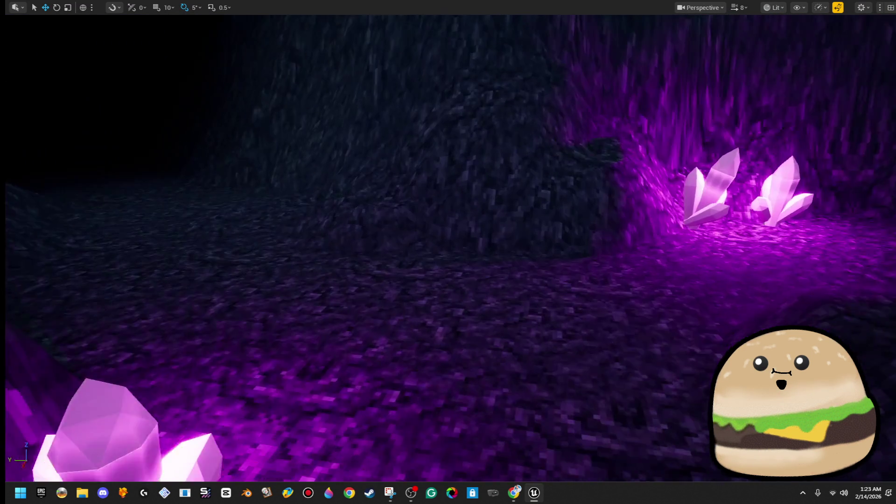
Delete the far crystal, keeping the foreground Crystal_CAVE2
{"action": "left_click", "coordinate": [247, 373]}
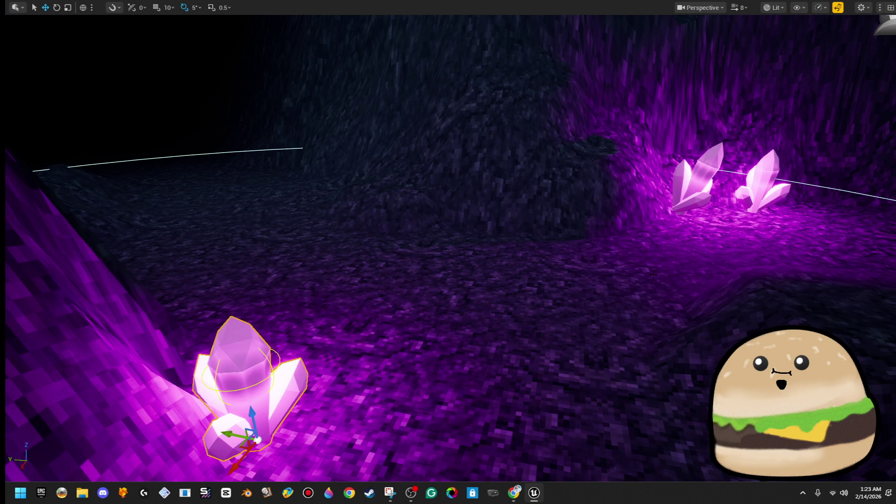
{"action": "left_click", "coordinate": [749, 185], "text": "ctrl"}
{"action": "left_click", "coordinate": [695, 182], "text": "ctrl"}
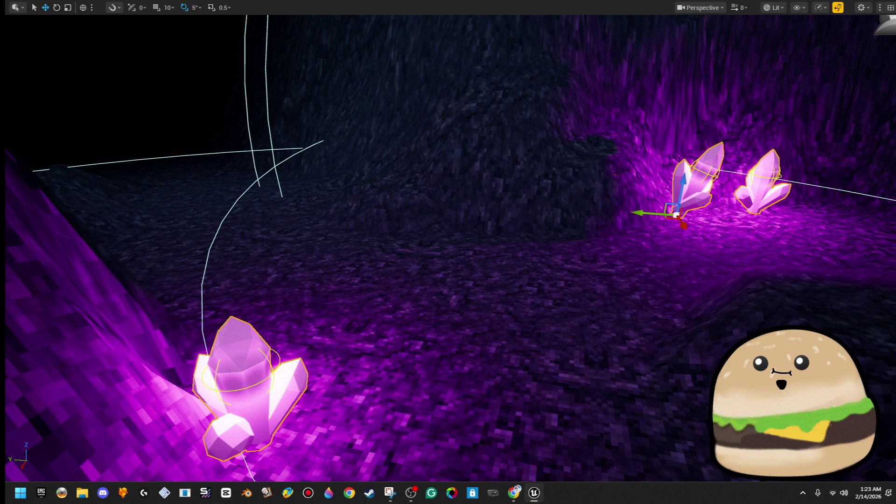
{"action": "key", "text": "F11"}
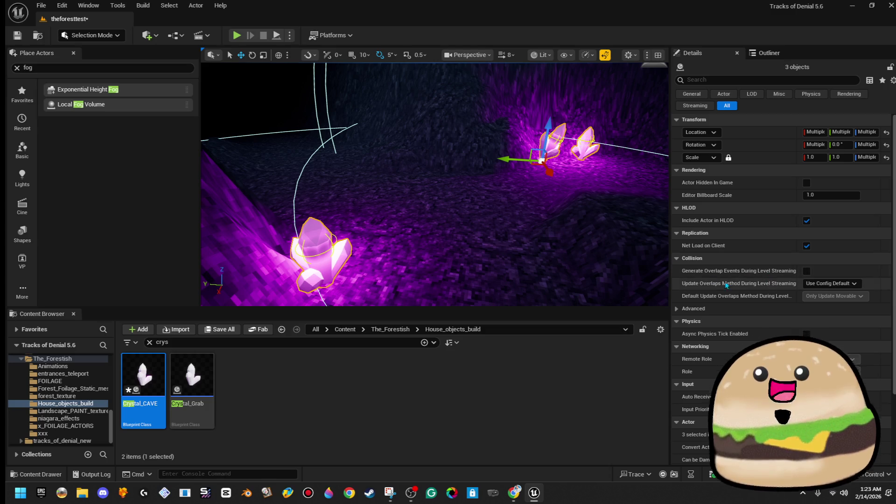
{"action": "left_click", "coordinate": [319, 254]}
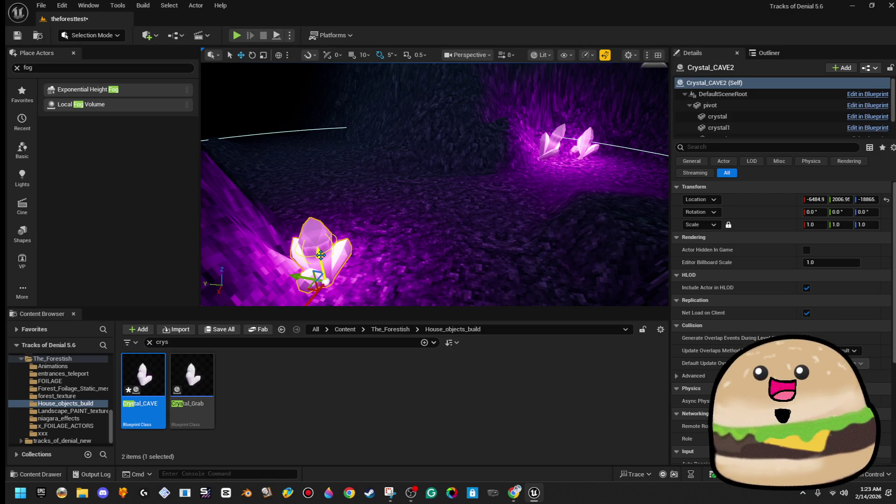
{"action": "scroll", "coordinate": [842, 277], "scroll_direction": "down", "scroll_amount": 5}
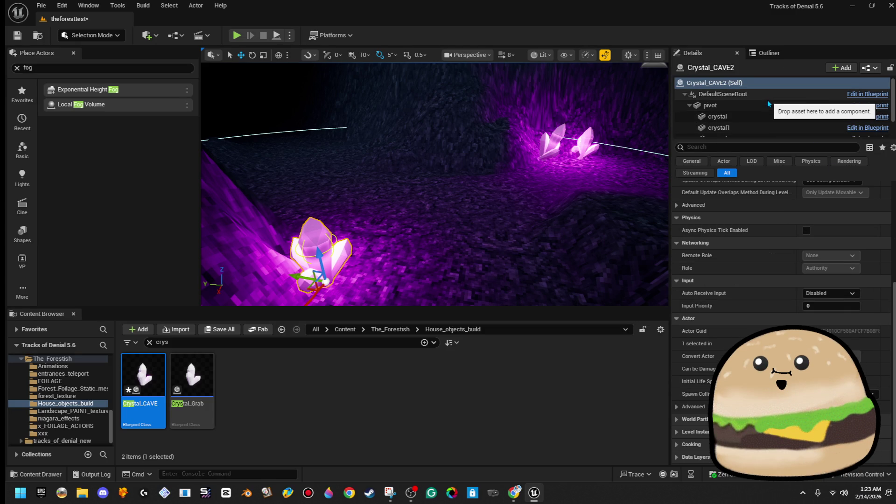
{"action": "scroll", "coordinate": [769, 109], "scroll_direction": "down", "scroll_amount": 3}
{"action": "left_click", "coordinate": [579, 147]}
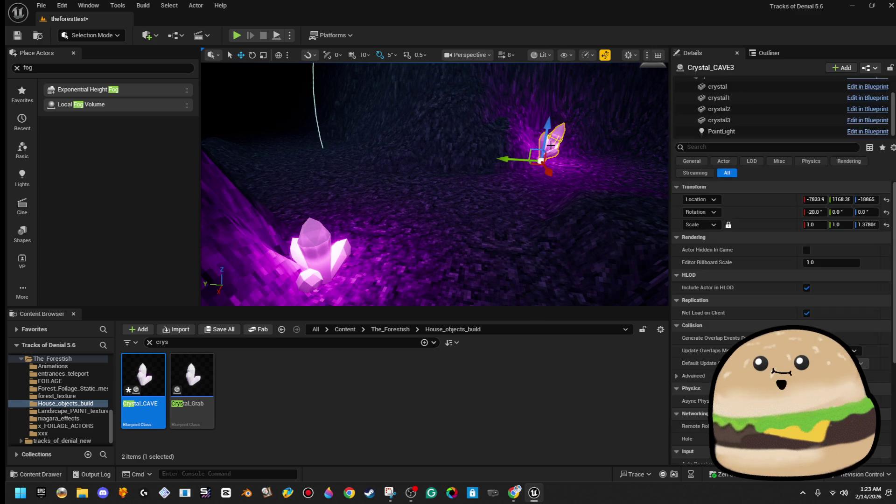
{"action": "key", "text": "Delete"}
Change Crystal_CAVE2's PointLight color from magenta to green
{"action": "left_click", "coordinate": [333, 253]}
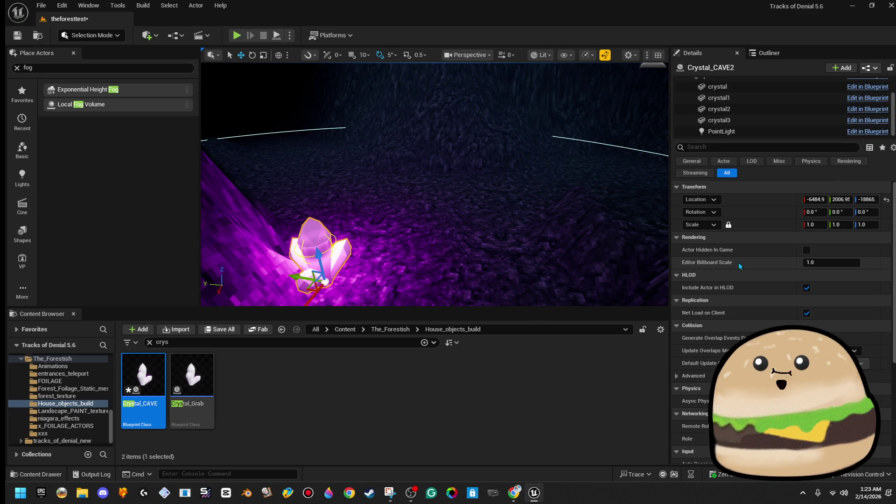
{"action": "left_click", "coordinate": [728, 132]}
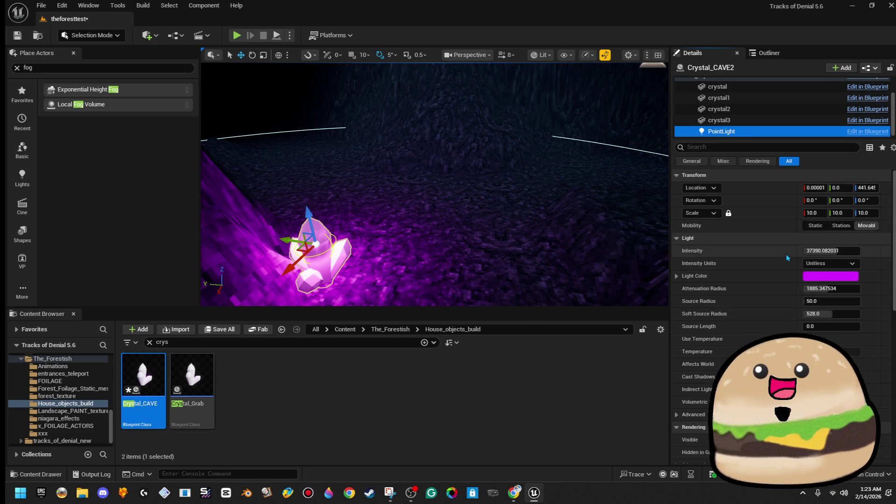
{"action": "left_click", "coordinate": [824, 277]}
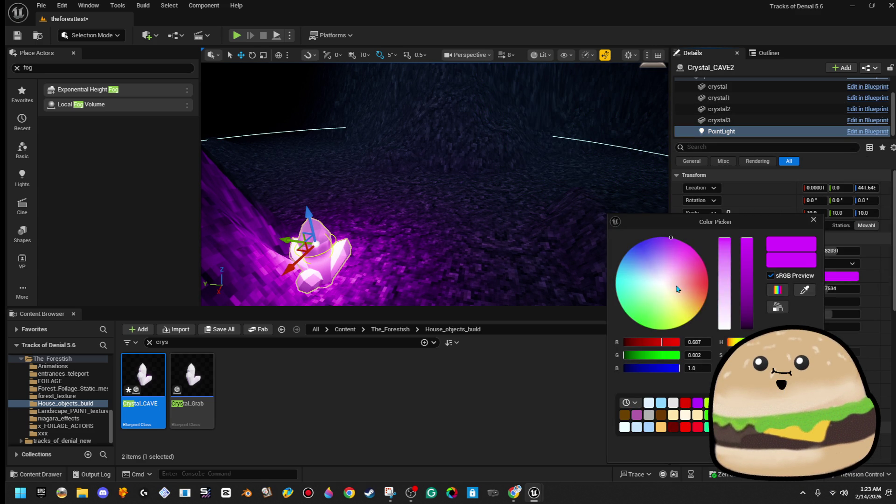
{"action": "left_click_drag", "start_coordinate": [678, 289], "coordinate": [632, 319]}
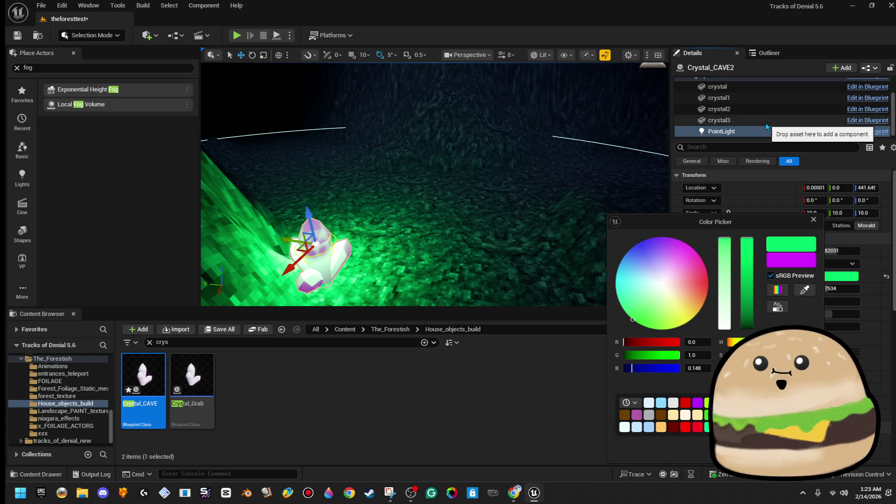
{"action": "left_click", "coordinate": [789, 131]}
{"action": "left_click", "coordinate": [769, 108]}
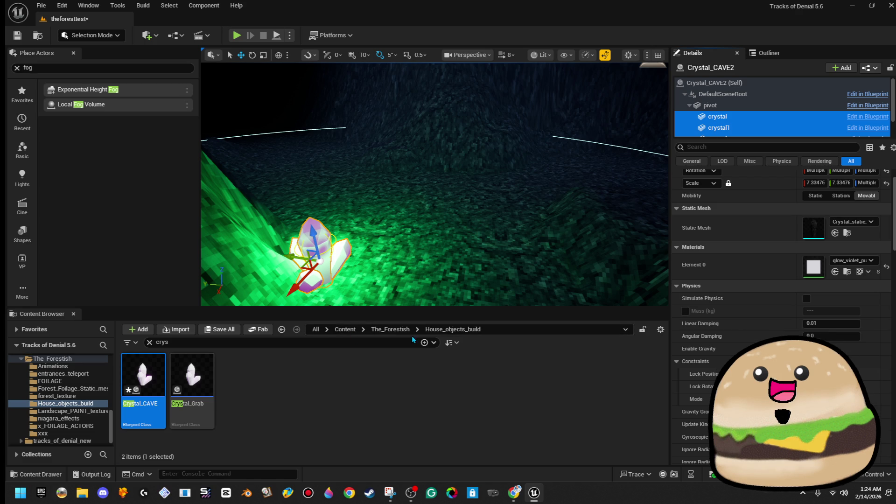
Search all Content for the glow materials
{"action": "left_click", "coordinate": [391, 329]}
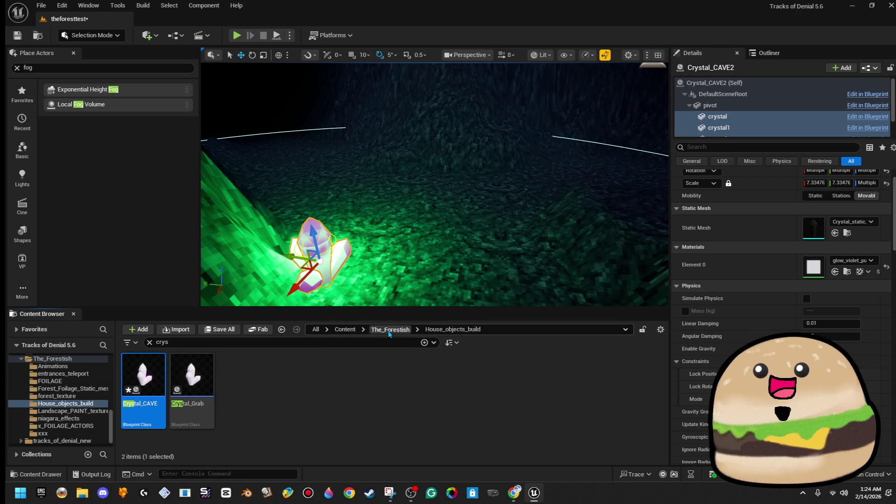
{"action": "type", "text": "gow"}
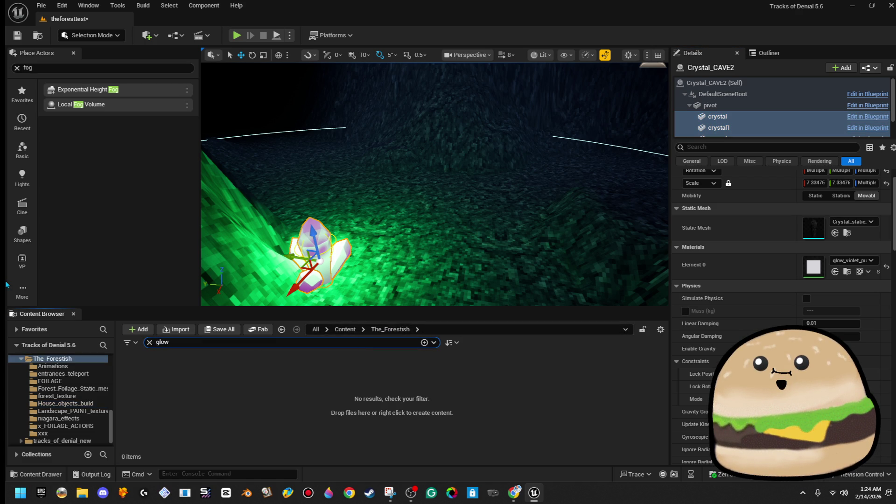
{"action": "left_click", "coordinate": [345, 329]}
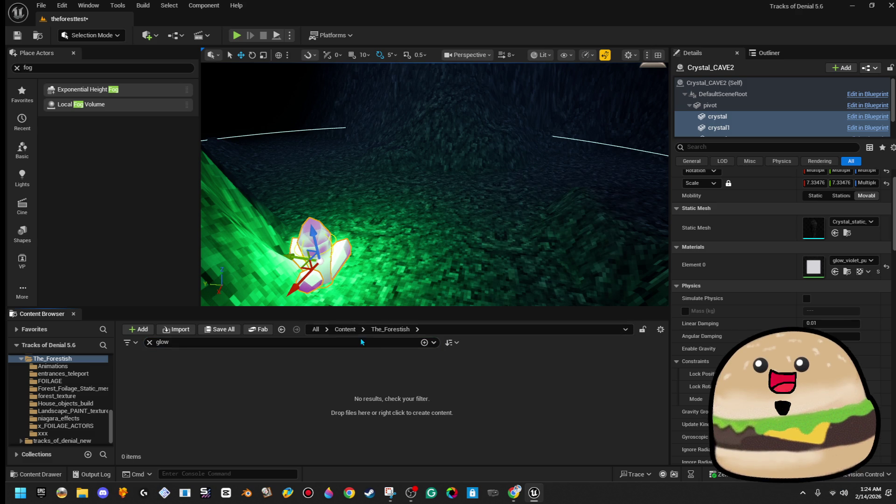
{"action": "left_click", "coordinate": [345, 329]}
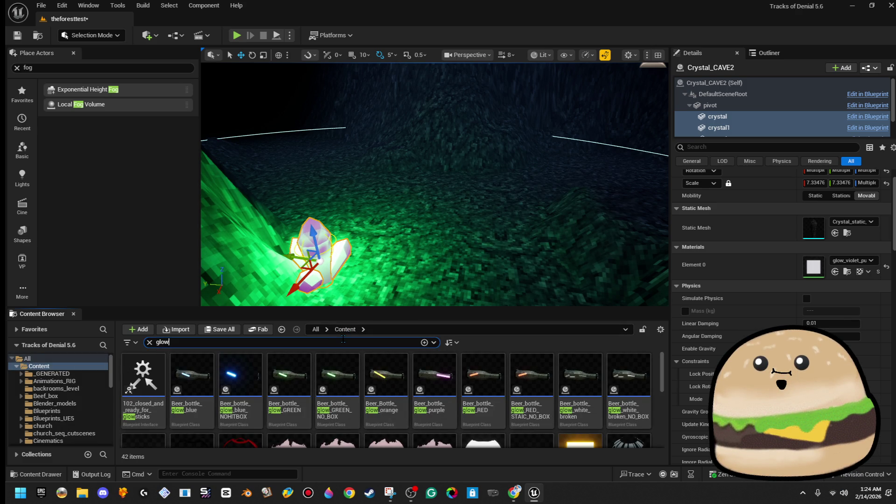
{"action": "key", "text": "BackSpace"}
{"action": "type", "text": "vio"}
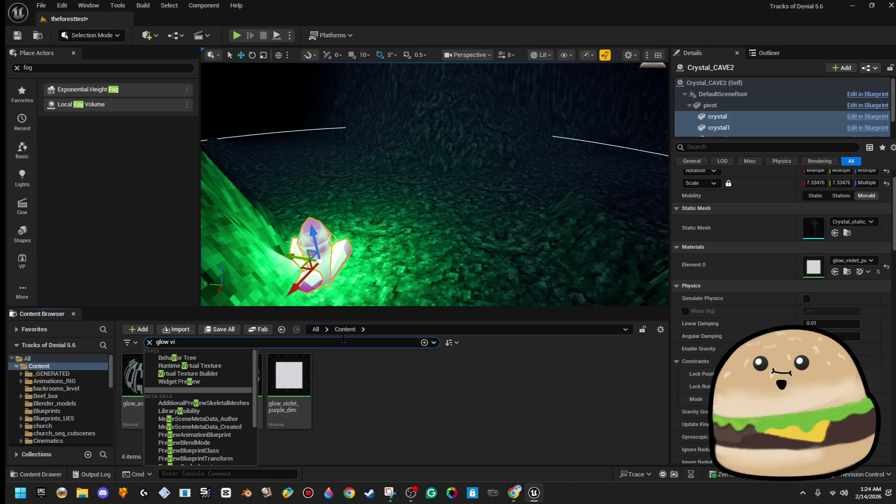
{"action": "key", "text": "BackSpace"}
{"action": "key", "text": "BackSpace"}
{"action": "type", "text": "m"}
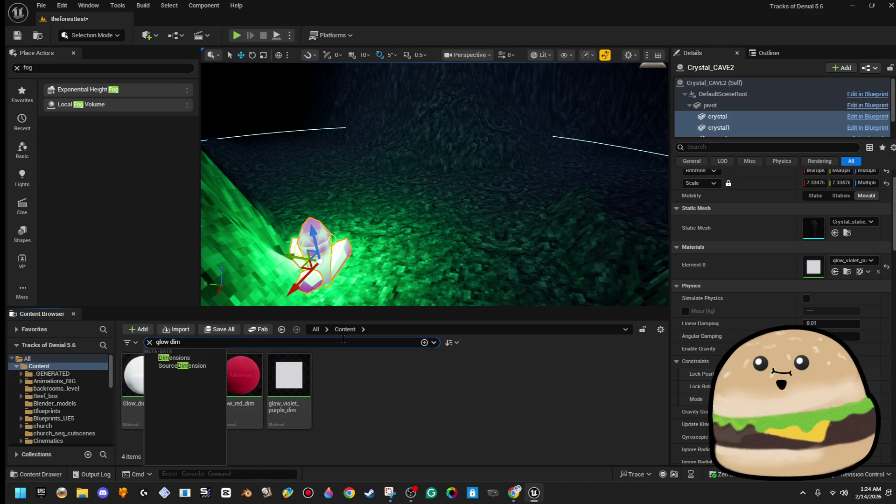
{"action": "left_click", "coordinate": [386, 434]}
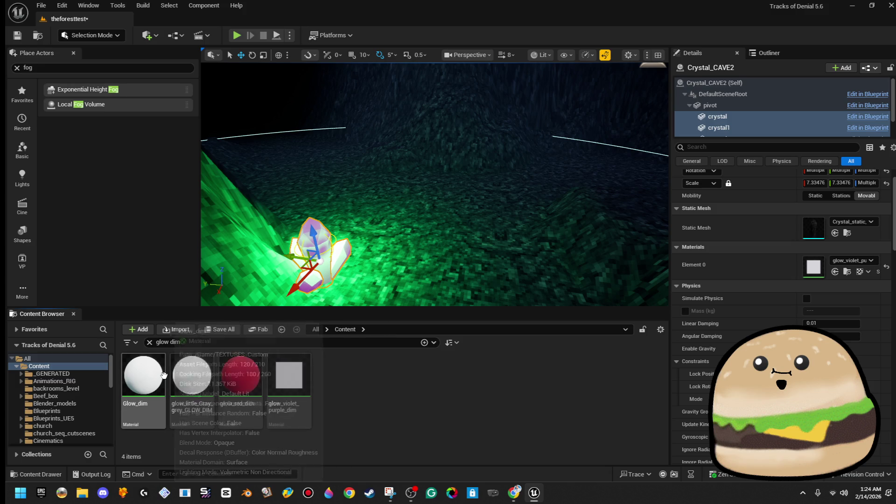
Drag the Glow_dim material onto the crystal, then narrow the search to 'glow_vi'
{"action": "left_click_drag", "start_coordinate": [163, 375], "coordinate": [435, 237]}
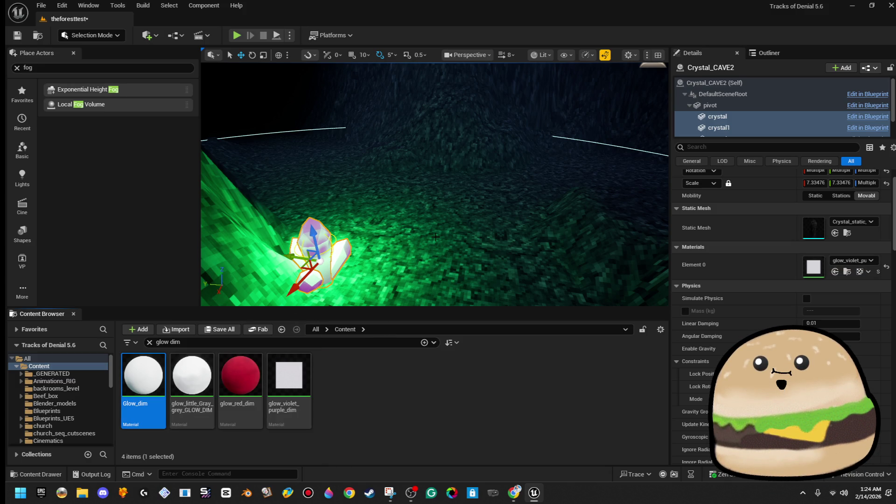
{"action": "mouse_move", "coordinate": [143, 376]}
{"action": "left_mouse_down"}
{"action": "mouse_move", "coordinate": [196, 373]}
{"action": "mouse_move", "coordinate": [320, 241]}
{"action": "left_mouse_up"}
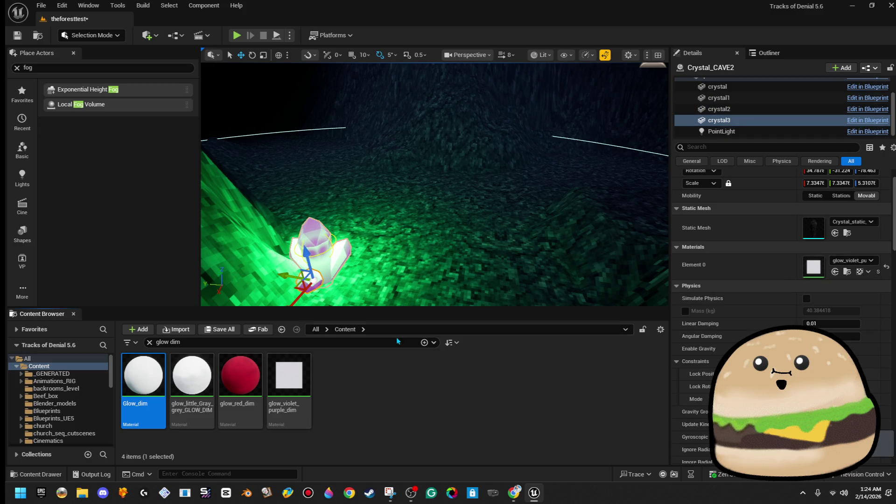
{"action": "left_click", "coordinate": [344, 341]}
{"action": "key", "text": "BackSpace"}
{"action": "key", "text": "BackSpace"}
{"action": "key", "text": "BackSpace"}
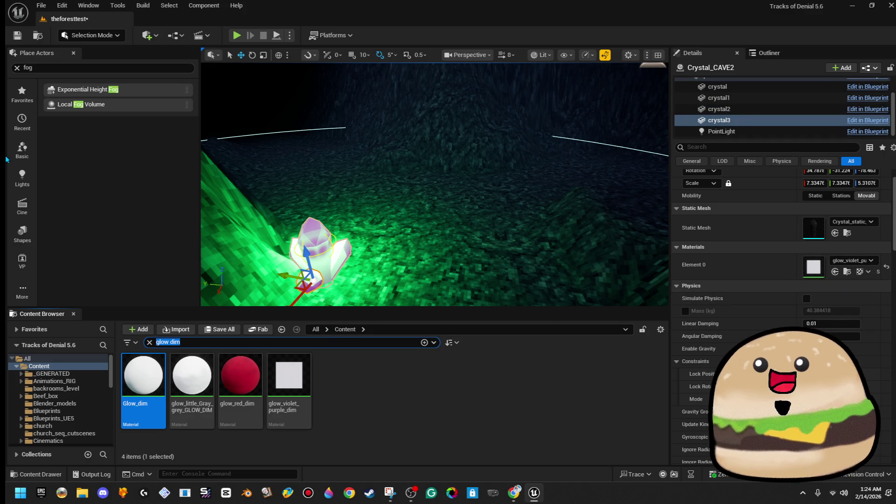
{"action": "type", "text": "_vi"}
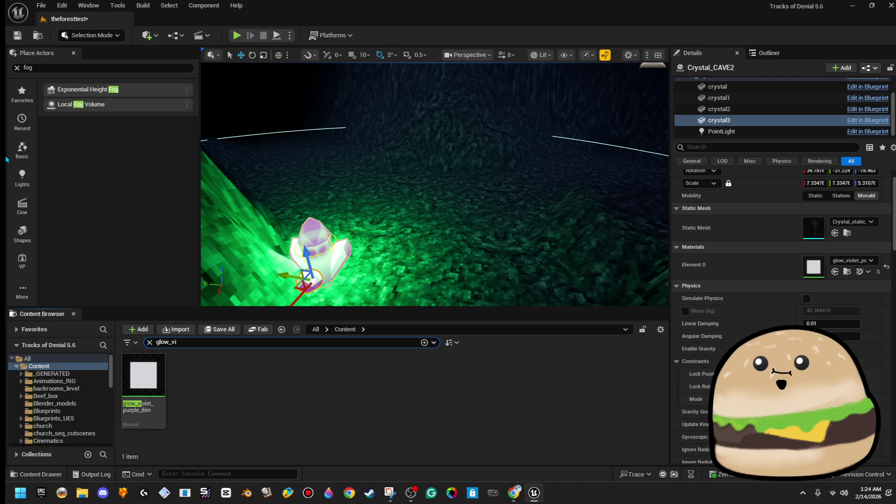
Move glow_violet_purple_dim into the forest_texture folder and dismiss the Failed Renames report
{"action": "scroll", "coordinate": [95, 409], "scroll_direction": "down", "scroll_amount": 3}
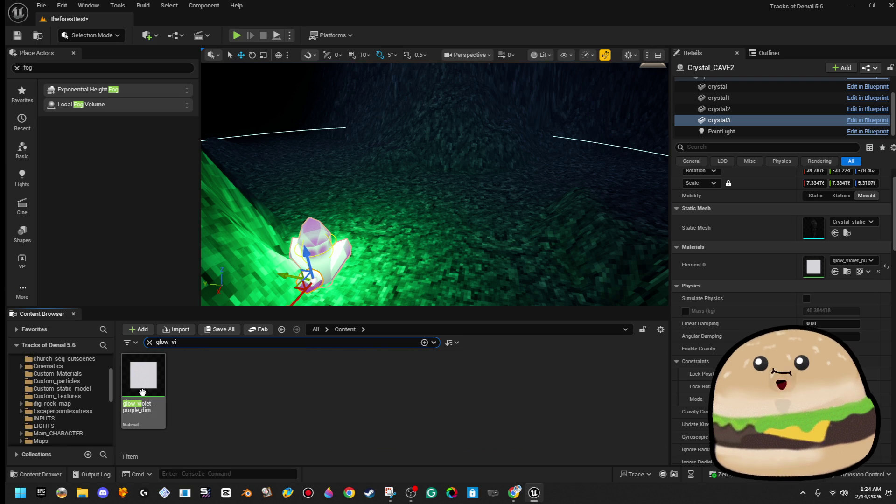
{"action": "right_click", "coordinate": [145, 383]}
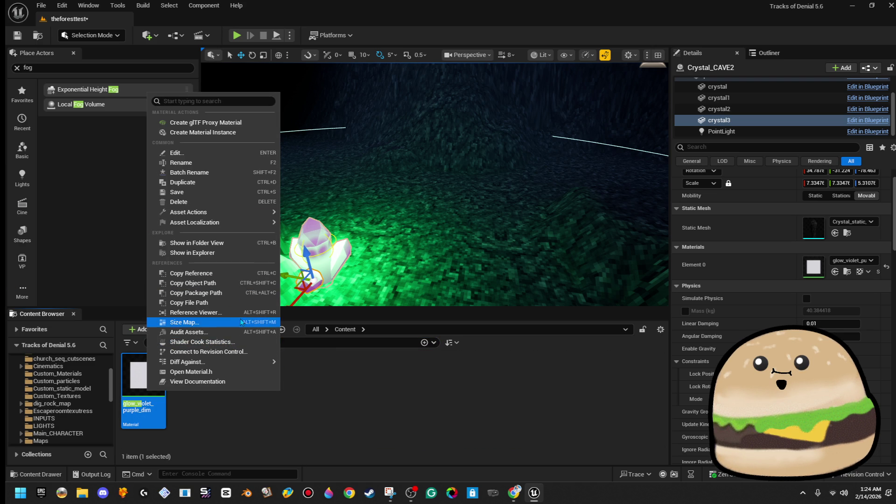
{"action": "left_click", "coordinate": [229, 243]}
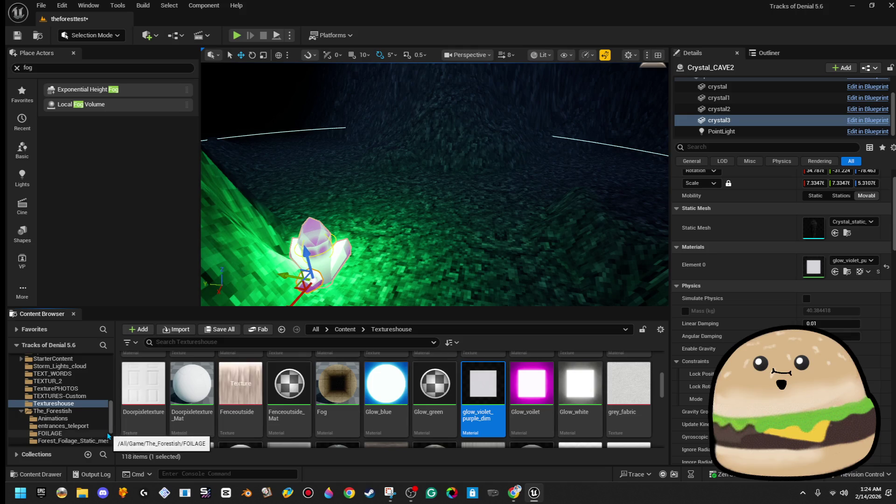
{"action": "scroll", "coordinate": [70, 420], "scroll_direction": "down", "scroll_amount": 3}
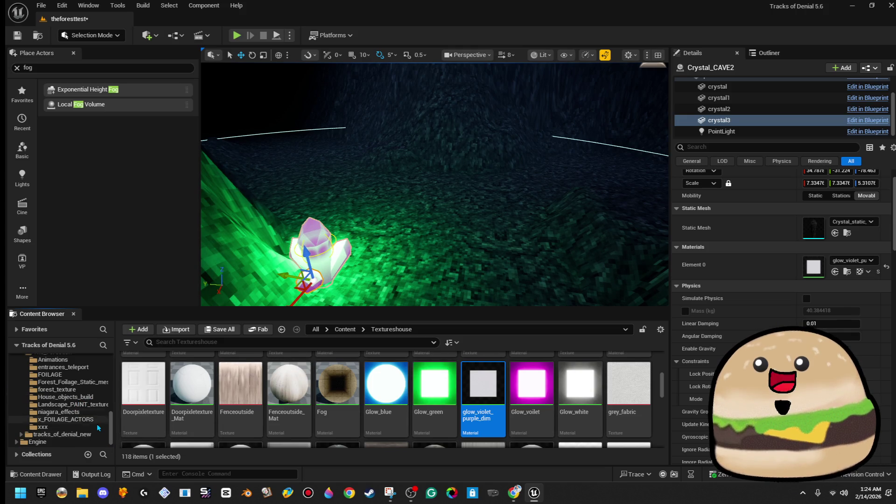
{"action": "scroll", "coordinate": [21, 437], "scroll_direction": "up", "scroll_amount": 2}
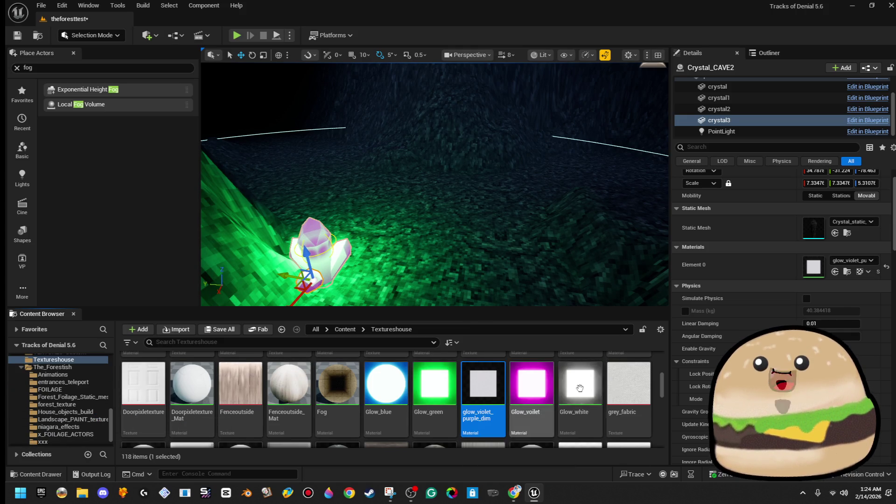
{"action": "mouse_move", "coordinate": [470, 397]}
{"action": "left_mouse_down"}
{"action": "mouse_move", "coordinate": [124, 417]}
{"action": "mouse_move", "coordinate": [86, 405]}
{"action": "left_mouse_up"}
{"action": "left_click", "coordinate": [151, 435]}
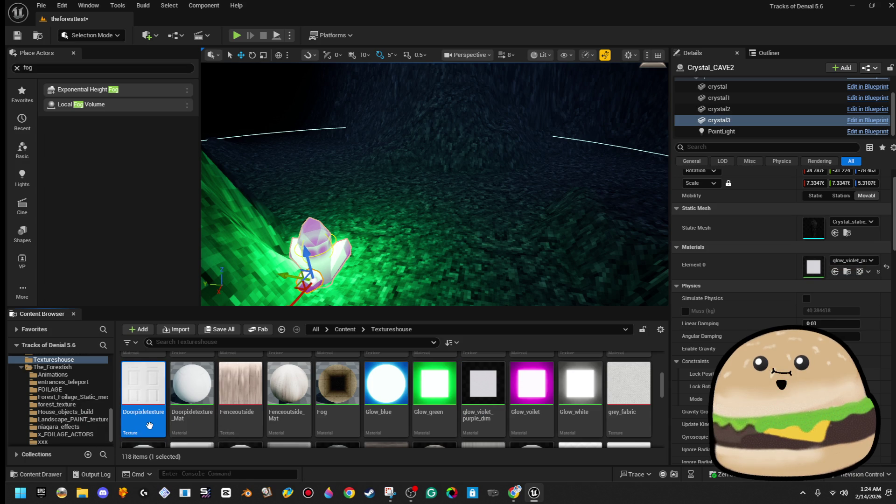
{"action": "mouse_move", "coordinate": [486, 397]}
{"action": "left_mouse_down"}
{"action": "mouse_move", "coordinate": [140, 422]}
{"action": "mouse_move", "coordinate": [91, 420]}
{"action": "mouse_move", "coordinate": [84, 410]}
{"action": "left_mouse_up"}
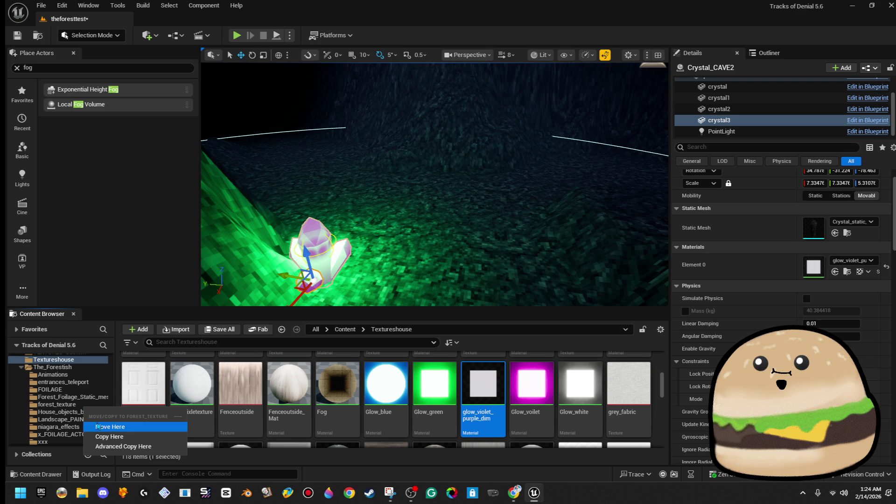
{"action": "left_click", "coordinate": [98, 426]}
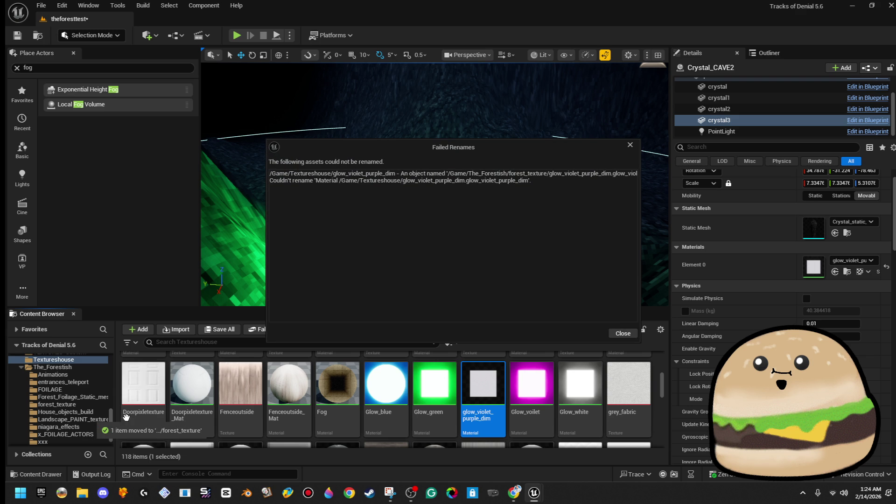
{"action": "left_click", "coordinate": [613, 334]}
Open forest_texture, then search all Content for 'glow dim' materials
{"action": "left_click", "coordinate": [87, 405]}
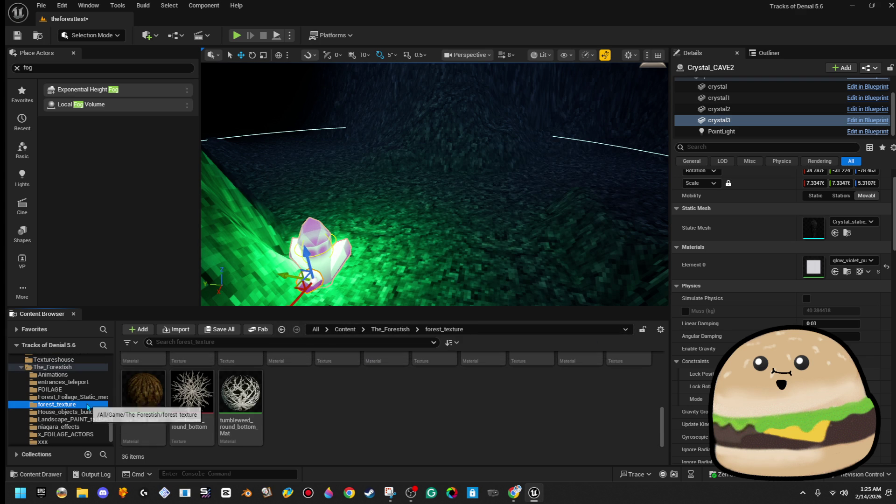
{"action": "scroll", "coordinate": [327, 399], "scroll_direction": "up", "scroll_amount": 5}
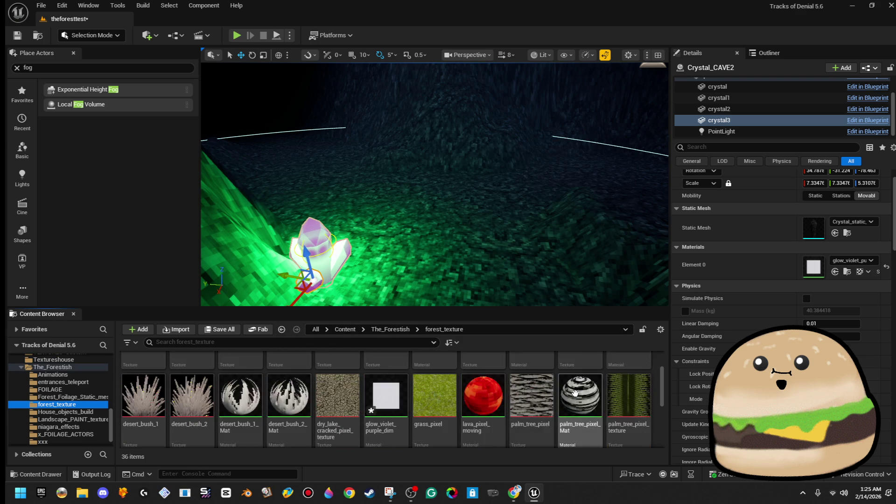
{"action": "scroll", "coordinate": [578, 393], "scroll_direction": "down", "scroll_amount": 3}
{"action": "type", "text": "voi"}
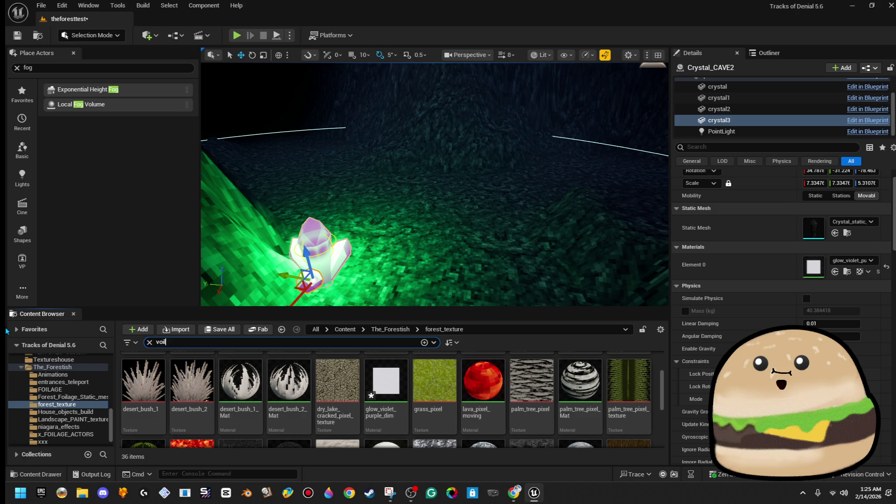
{"action": "type", "text": "et"}
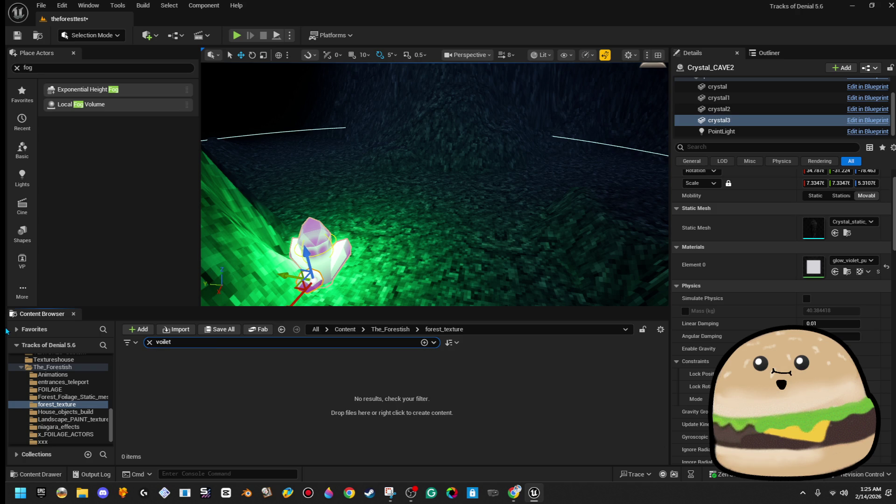
{"action": "left_click", "coordinate": [341, 331]}
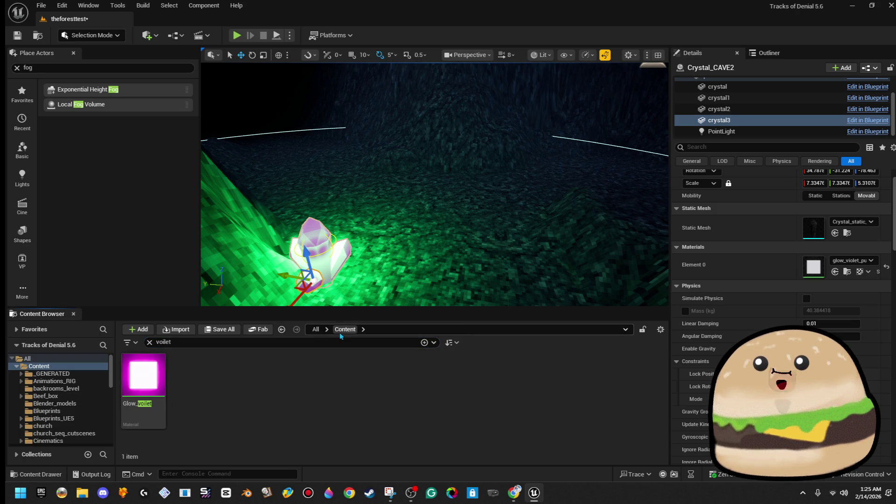
{"action": "left_click", "coordinate": [306, 338]}
{"action": "type", "text": "glow di"}
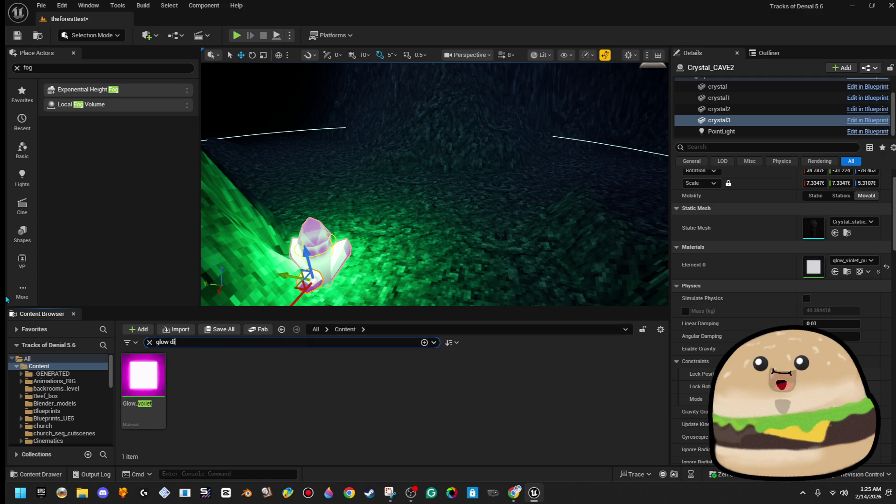
{"action": "type", "text": "m"}
{"action": "left_click", "coordinate": [423, 396]}
{"action": "mouse_move", "coordinate": [325, 398]}
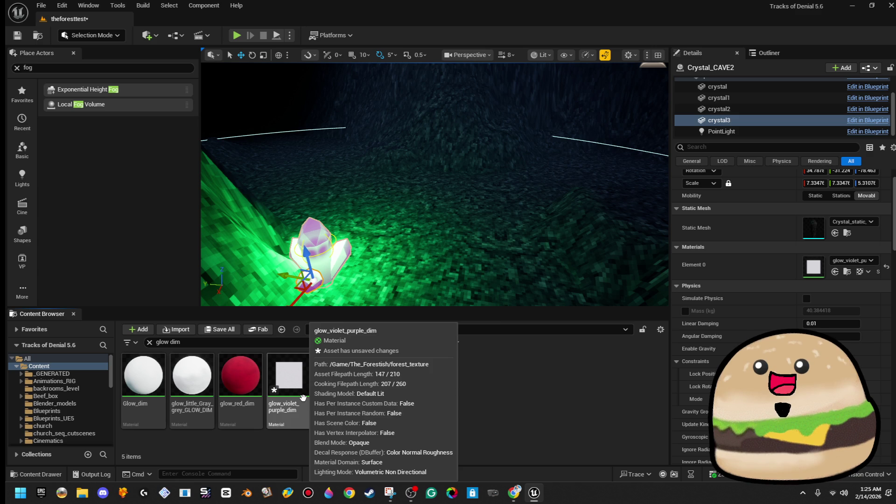
Delete the duplicate glow_violet_purple_dim, redirecting its references to the other copy, and save the changed assets
{"action": "left_click", "coordinate": [327, 399]}
{"action": "key", "text": "Delete"}
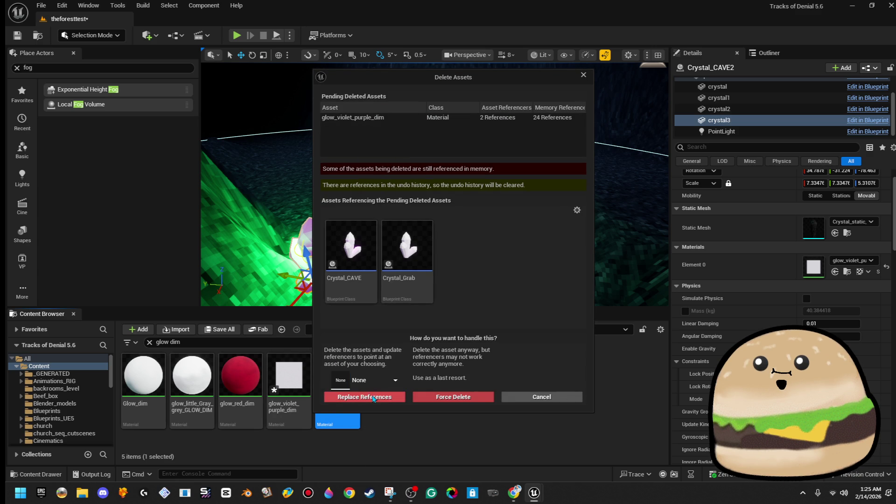
{"action": "left_click", "coordinate": [375, 390]}
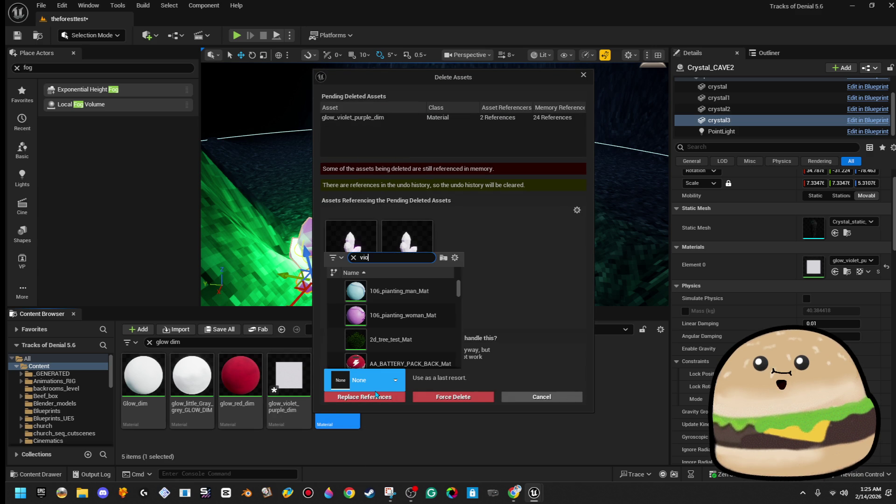
{"action": "type", "text": "dim"}
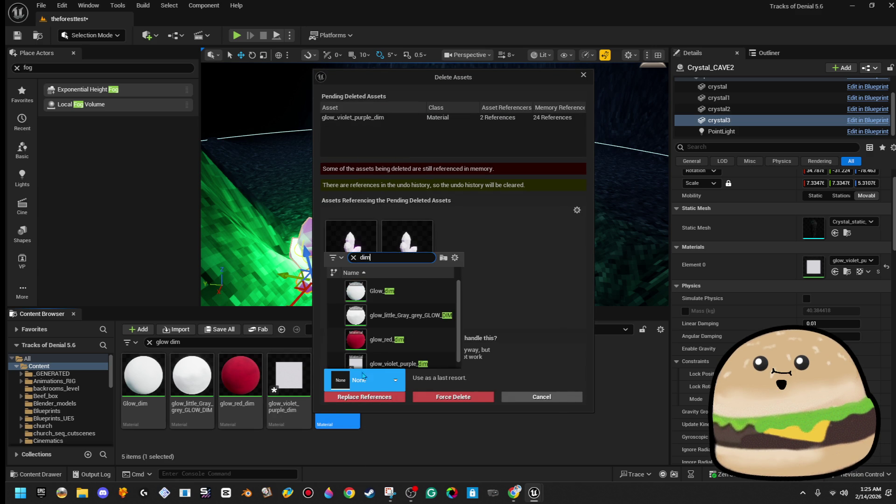
{"action": "left_click", "coordinate": [399, 363]}
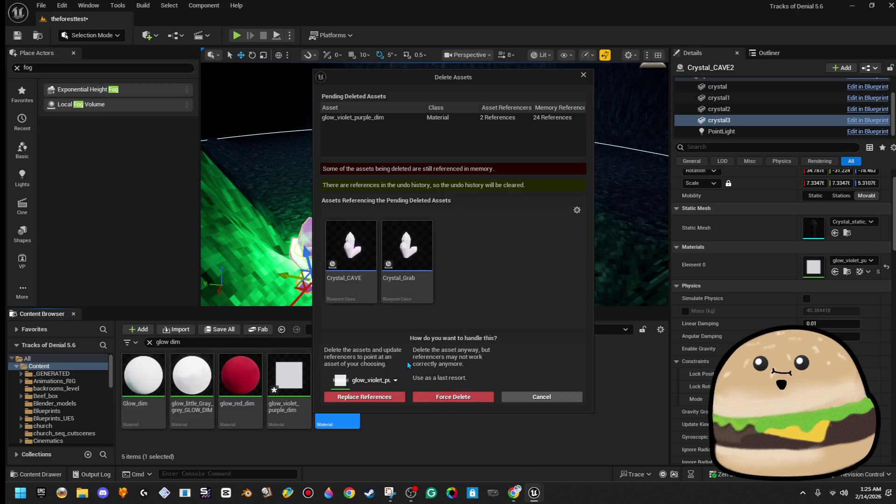
{"action": "left_click", "coordinate": [382, 397]}
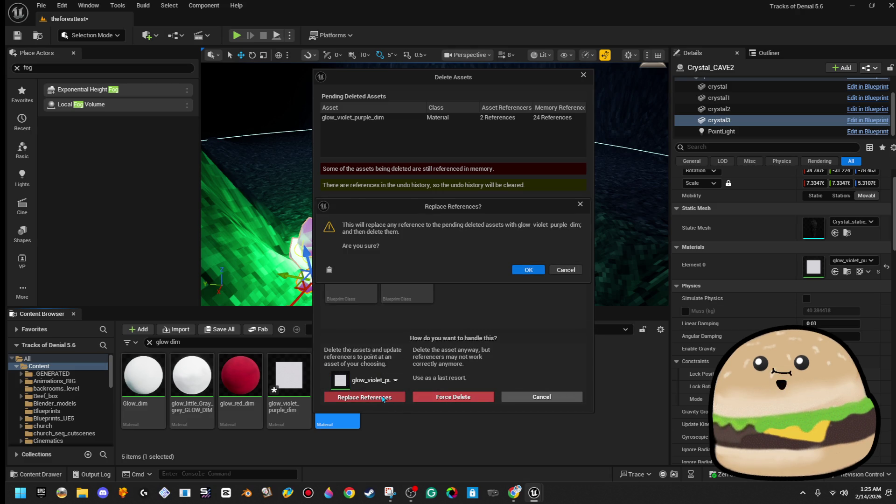
{"action": "left_click", "coordinate": [526, 270]}
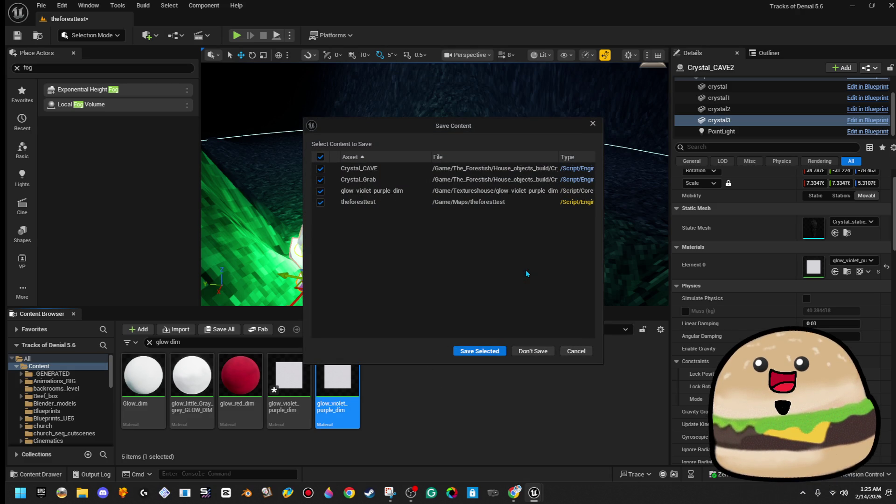
{"action": "left_click", "coordinate": [480, 351]}
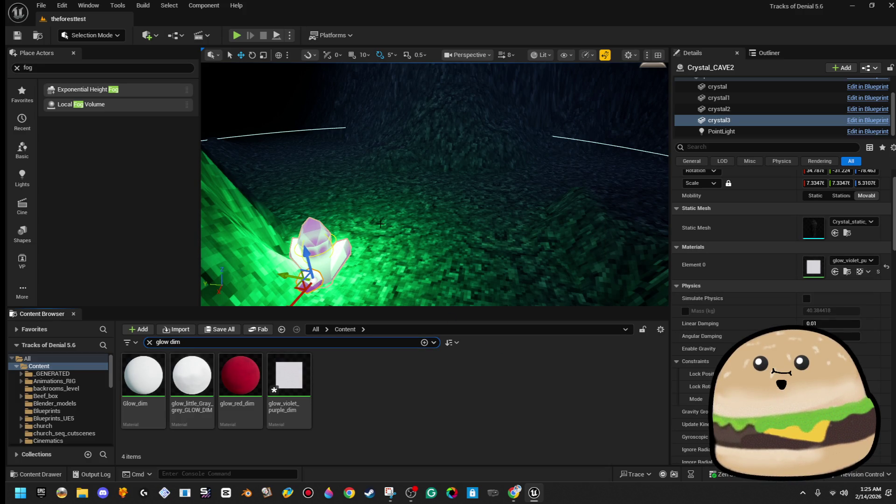
Duplicate the violet dim material as glow_violet_green_dim and open the copy in the Material Editor
{"action": "right_click", "coordinate": [302, 379]}
{"action": "left_click", "coordinate": [398, 232]}
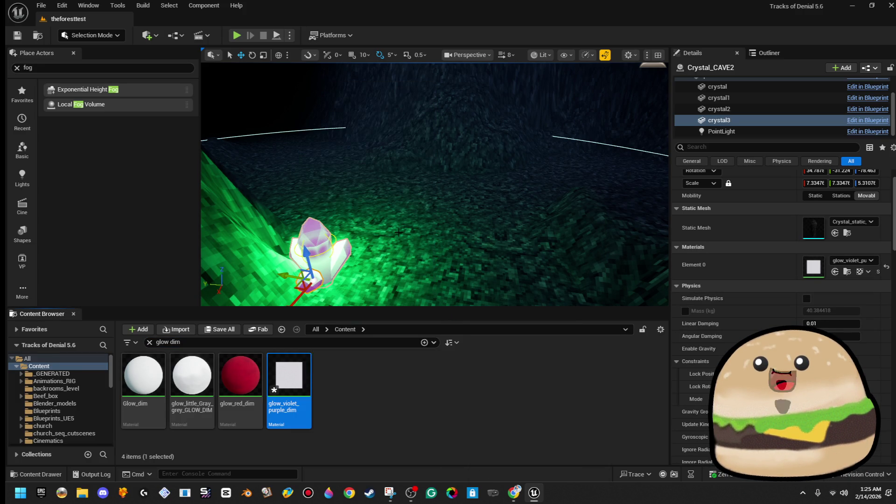
{"action": "right_click", "coordinate": [387, 396]}
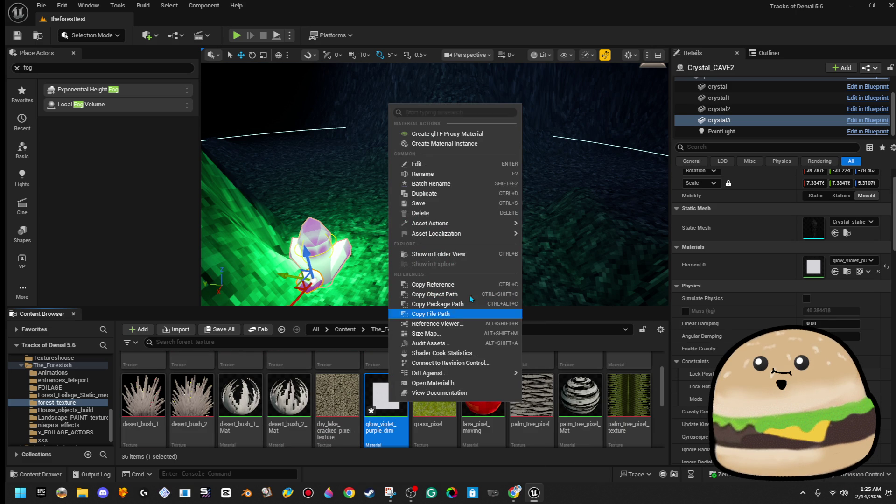
{"action": "left_click", "coordinate": [464, 193]}
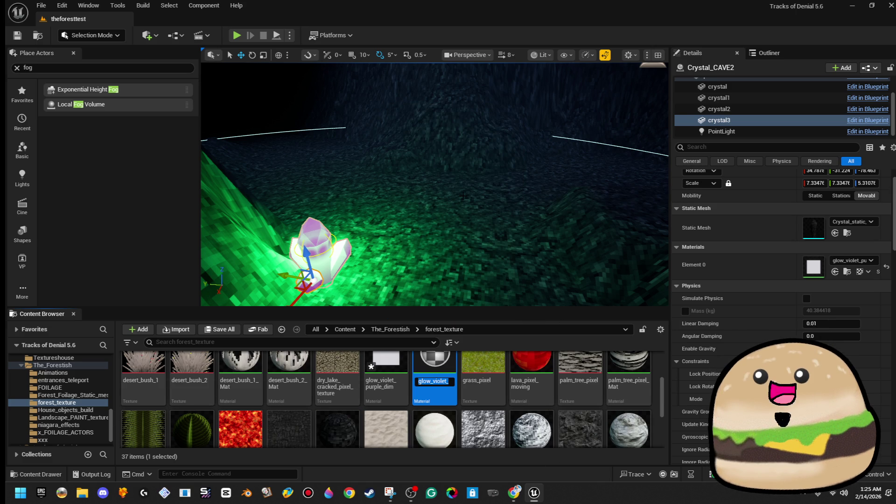
{"action": "key", "text": "End"}
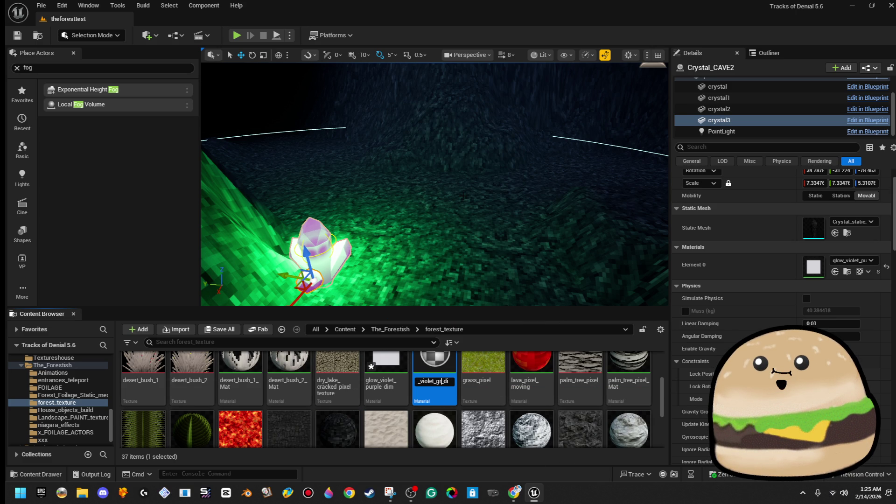
{"action": "key", "text": "Return"}
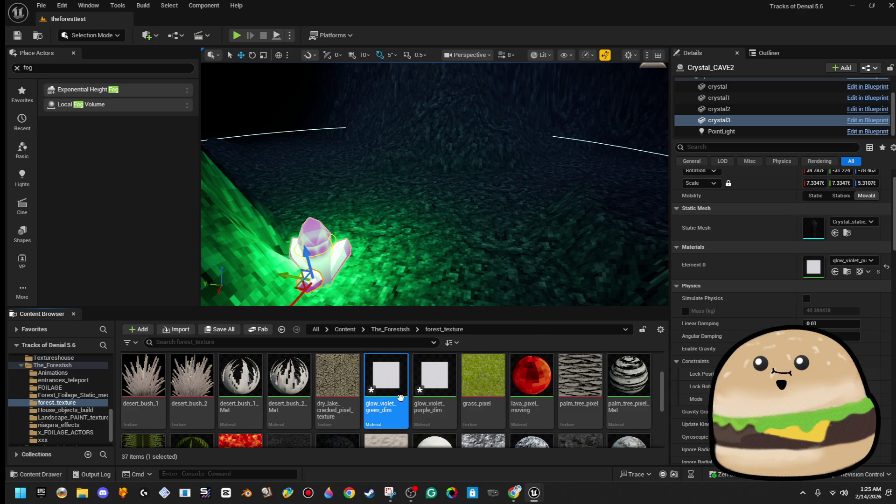
{"action": "double_click", "coordinate": [400, 398]}
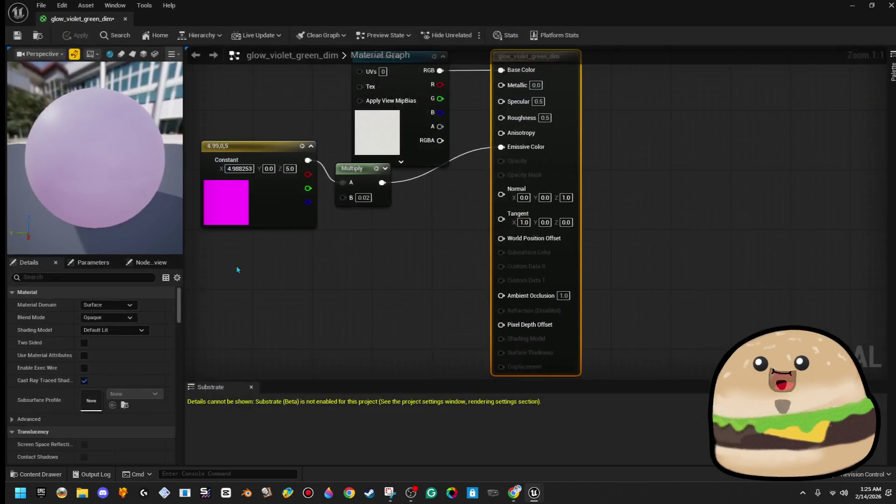
Recolour the Constant3Vector node from magenta to green (0, 0.478, 0) and apply the material
{"action": "left_click", "coordinate": [233, 214]}
{"action": "left_click", "coordinate": [117, 305]}
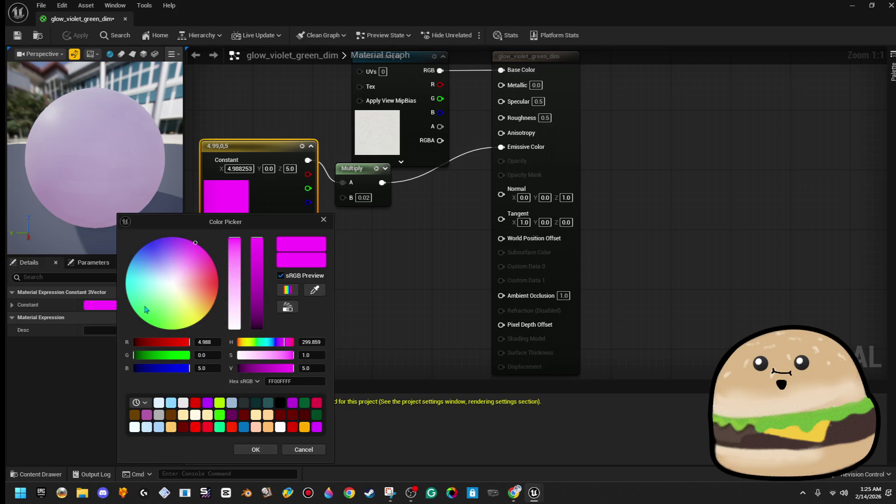
{"action": "mouse_move", "coordinate": [201, 254]}
{"action": "left_mouse_down"}
{"action": "mouse_move", "coordinate": [140, 318]}
{"action": "mouse_move", "coordinate": [147, 323]}
{"action": "left_mouse_up"}
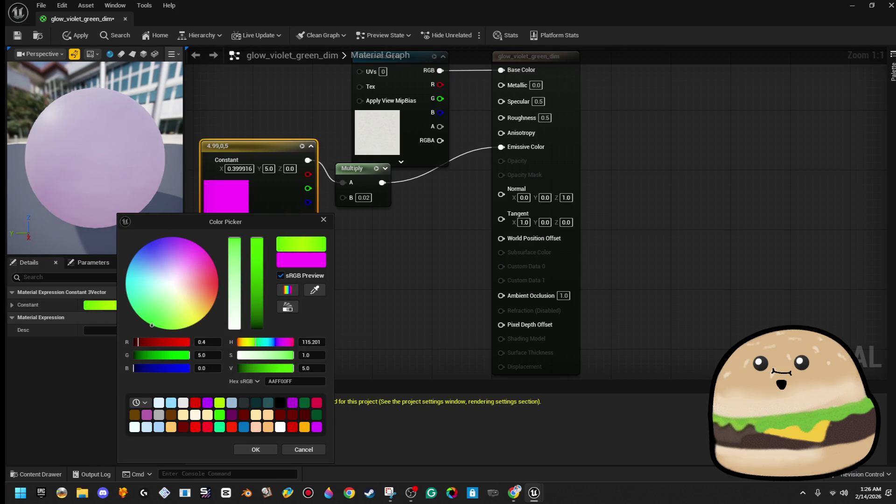
{"action": "left_click_drag", "start_coordinate": [152, 324], "coordinate": [113, 342]}
{"action": "left_click_drag", "start_coordinate": [164, 373], "coordinate": [35, 367]}
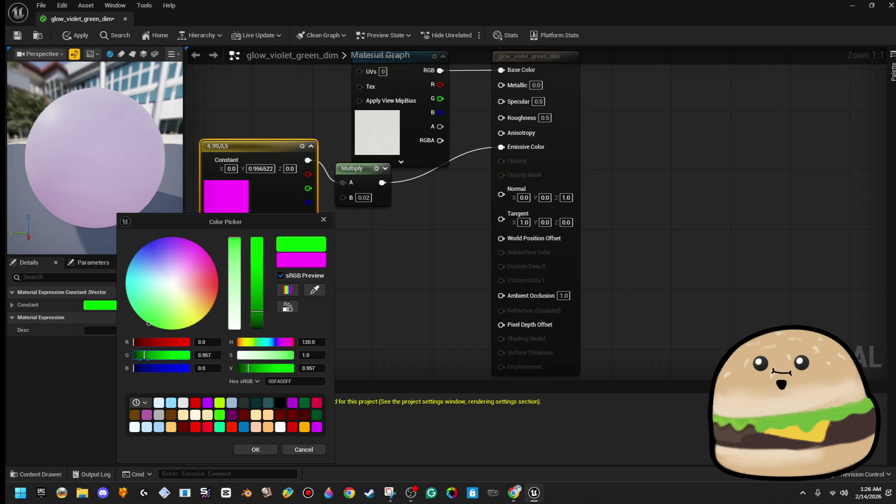
{"action": "left_click", "coordinate": [253, 449]}
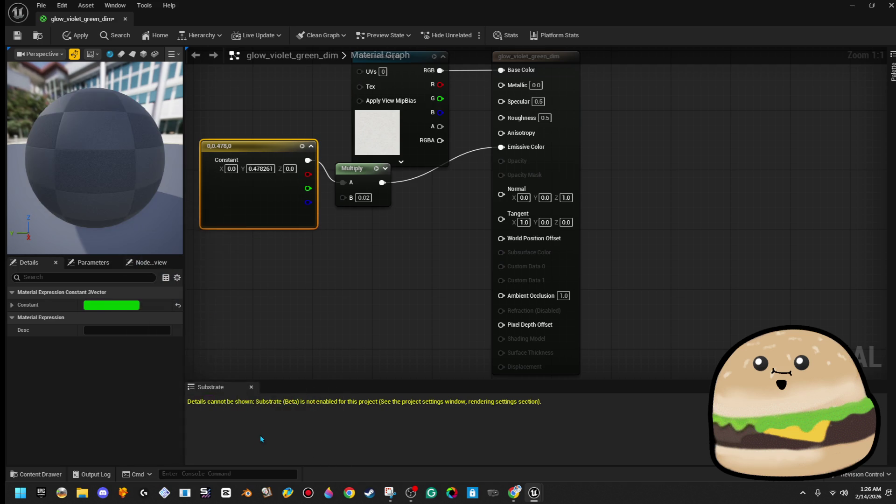
{"action": "left_click", "coordinate": [79, 37]}
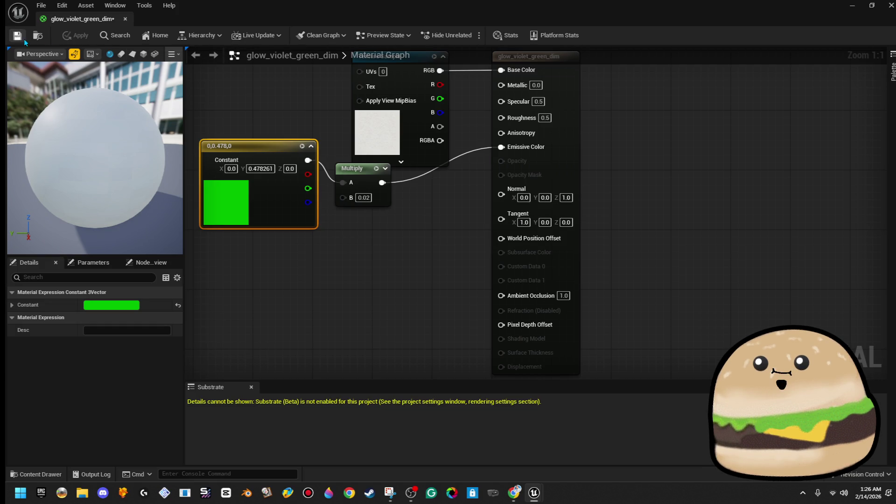
Assign glow_violet_green_dim to Crystal_CAVE2's crystal3 piece, undoing a stray drop onto the landscape
{"action": "left_click", "coordinate": [125, 19]}
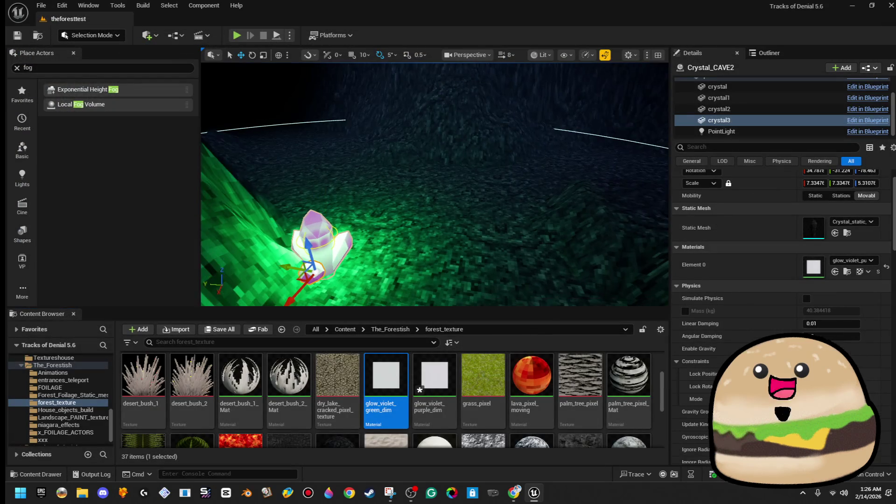
{"action": "left_click_drag", "start_coordinate": [406, 384], "coordinate": [813, 266]}
{"action": "left_click_drag", "start_coordinate": [475, 228], "coordinate": [560, 196]}
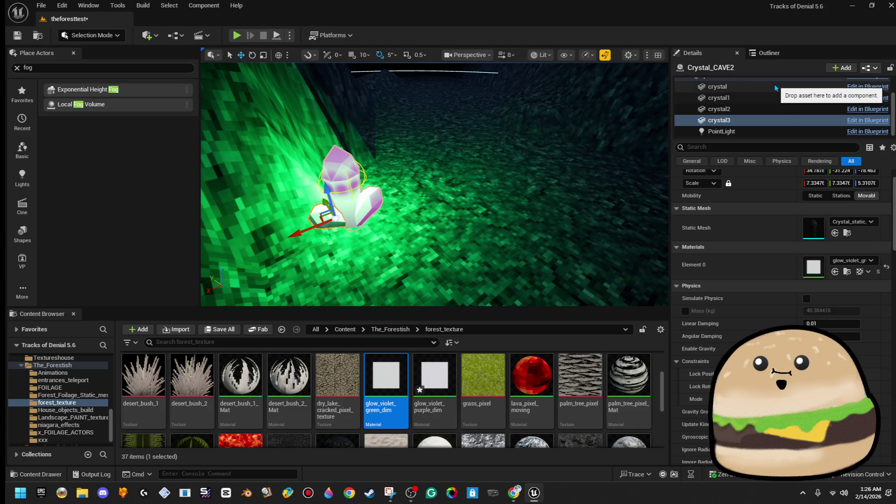
{"action": "left_click", "coordinate": [717, 87], "text": "shift"}
{"action": "mouse_move", "coordinate": [405, 372]}
{"action": "left_mouse_down"}
{"action": "mouse_move", "coordinate": [880, 229]}
{"action": "mouse_move", "coordinate": [749, 117]}
{"action": "mouse_move", "coordinate": [407, 215]}
{"action": "mouse_move", "coordinate": [359, 196]}
{"action": "left_mouse_up"}
{"action": "mouse_move", "coordinate": [398, 351]}
{"action": "left_mouse_down"}
{"action": "mouse_move", "coordinate": [392, 354]}
{"action": "mouse_move", "coordinate": [369, 216]}
{"action": "mouse_move", "coordinate": [393, 213]}
{"action": "left_mouse_up"}
{"action": "key", "text": "ctrl+z"}
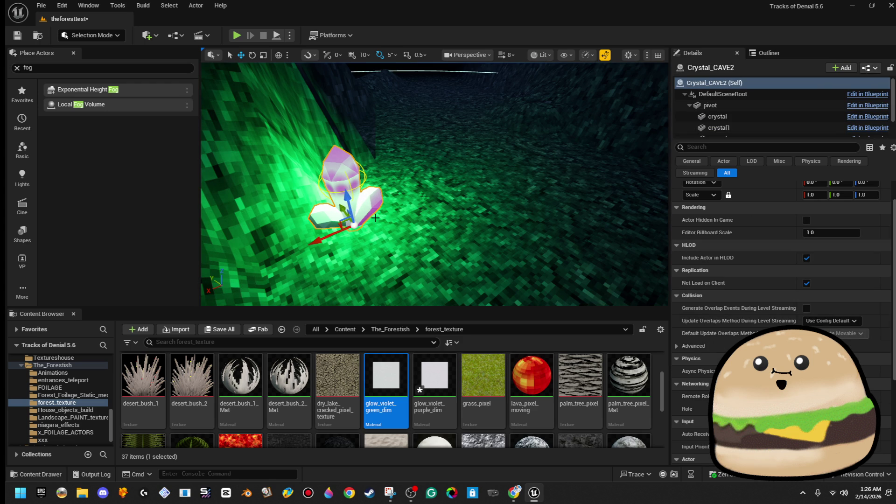
{"action": "left_click_drag", "start_coordinate": [390, 397], "coordinate": [375, 204]}
{"action": "left_click_drag", "start_coordinate": [386, 374], "coordinate": [346, 203]}
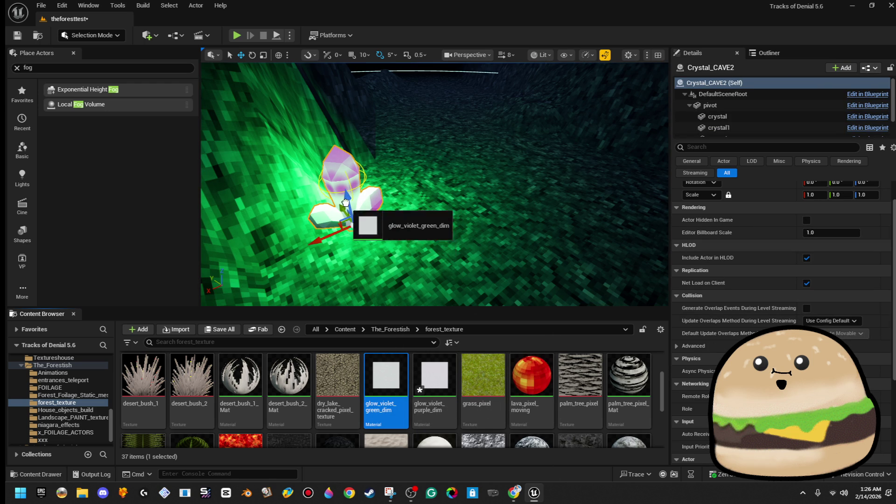
Select all four crystal pieces to compare their materials and locate glow_violet_purple_dim
{"action": "left_click", "coordinate": [793, 115]}
{"action": "scroll", "coordinate": [788, 122], "scroll_direction": "down", "scroll_amount": 2}
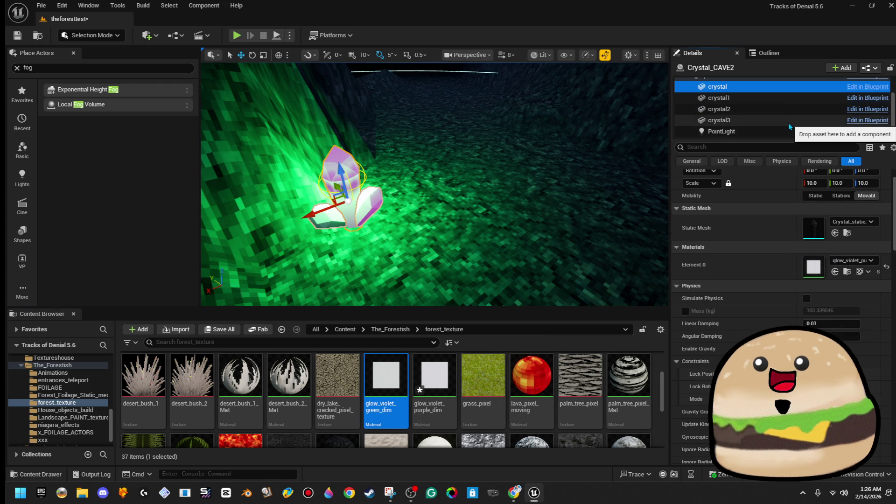
{"action": "left_click", "coordinate": [789, 122], "text": "shift"}
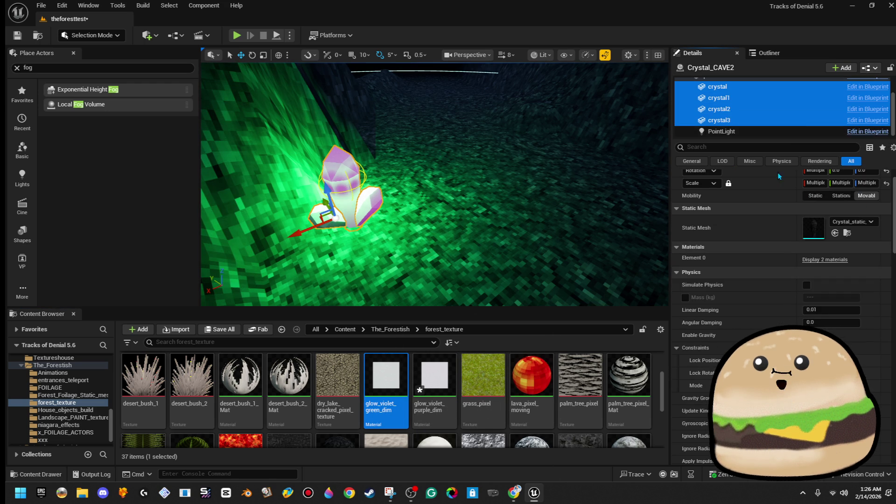
{"action": "left_click", "coordinate": [823, 261]}
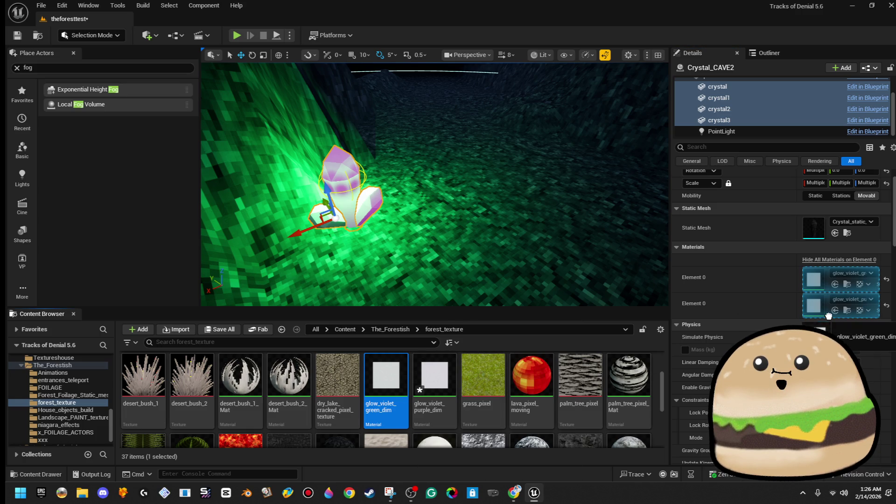
{"action": "mouse_move", "coordinate": [825, 304]}
{"action": "left_mouse_down"}
{"action": "mouse_move", "coordinate": [828, 287]}
{"action": "mouse_move", "coordinate": [797, 318]}
{"action": "mouse_move", "coordinate": [810, 285]}
{"action": "left_mouse_up"}
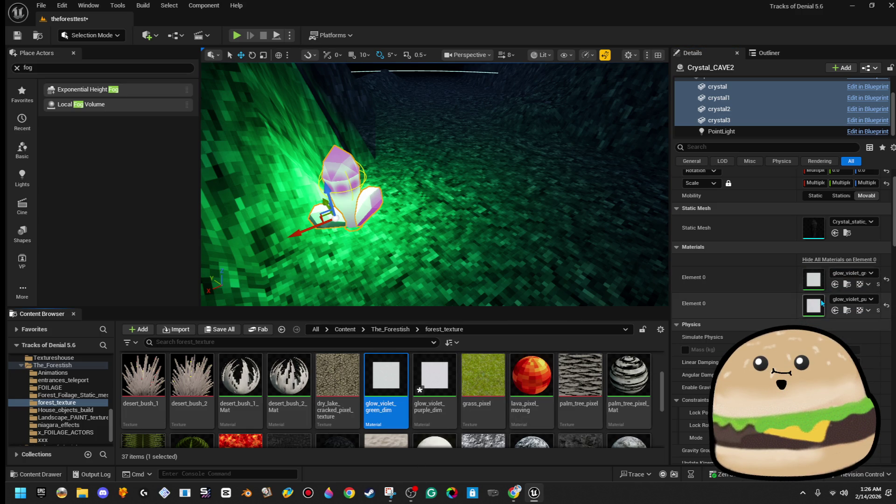
{"action": "left_click", "coordinate": [854, 276]}
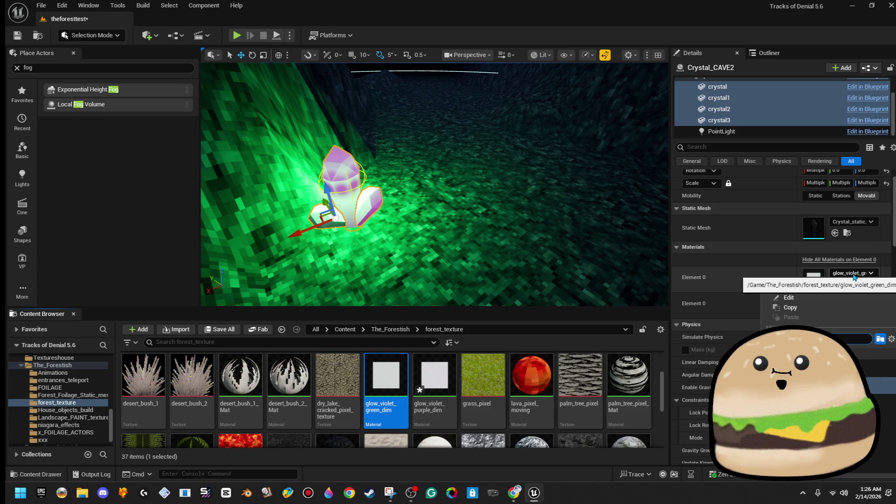
{"action": "left_click", "coordinate": [436, 376]}
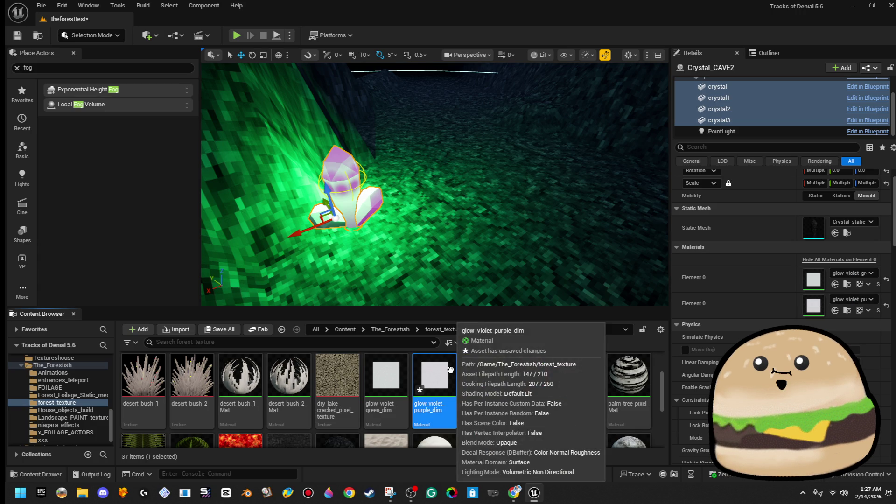
Rename glow_violet_green_dim to glow_green_dim and assign it to the crystal's material slot
{"action": "double_click", "coordinate": [388, 371]}
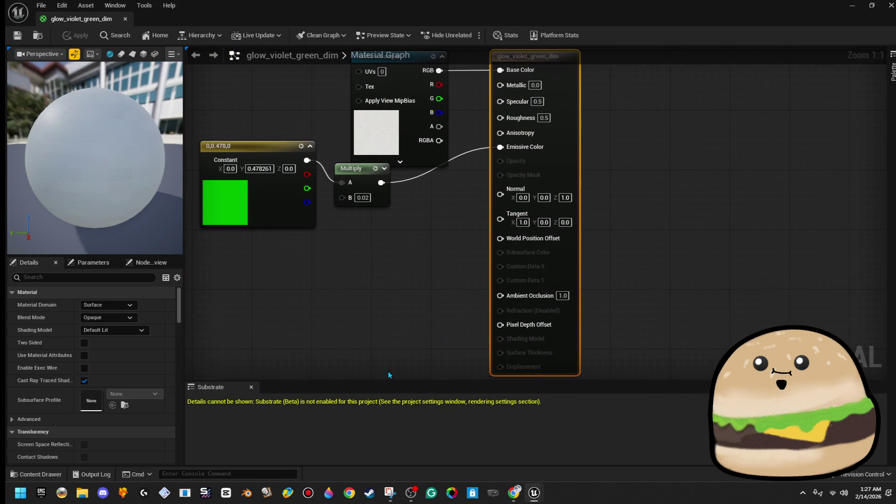
{"action": "left_click", "coordinate": [126, 20]}
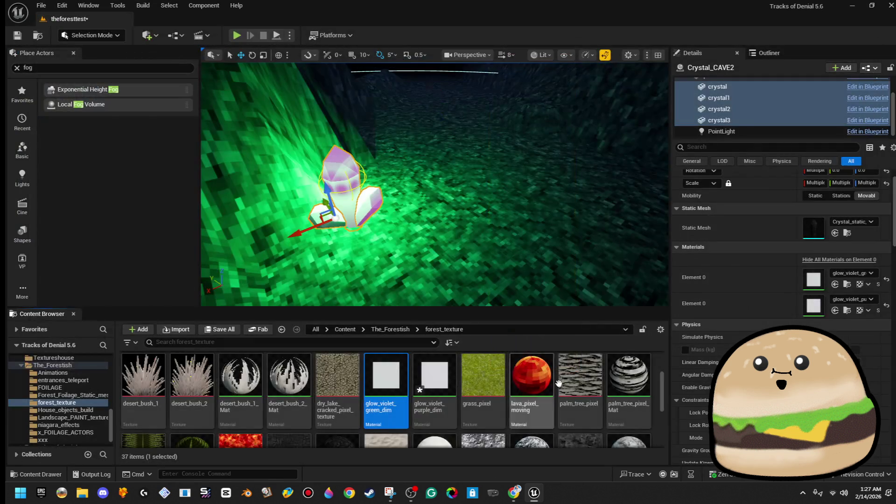
{"action": "right_click", "coordinate": [390, 381]}
{"action": "left_click", "coordinate": [499, 180]}
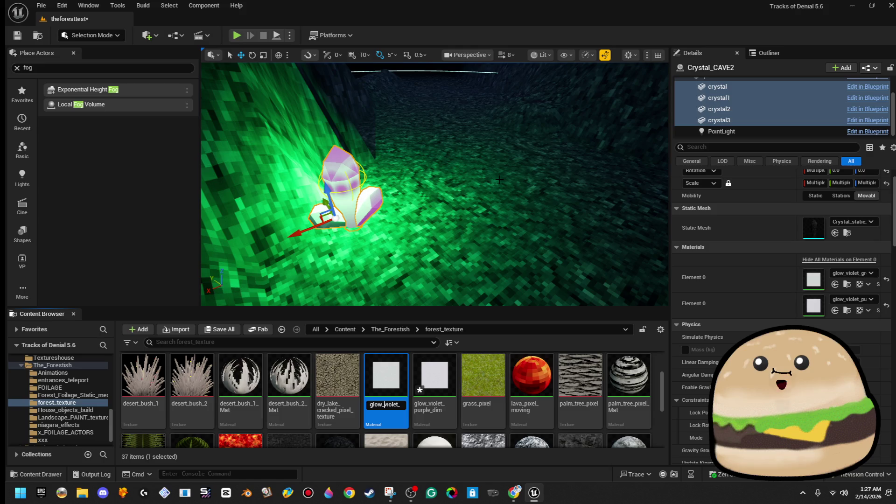
{"action": "key", "text": "Delete"}
{"action": "key", "text": "Delete"}
{"action": "key", "text": "Delete"}
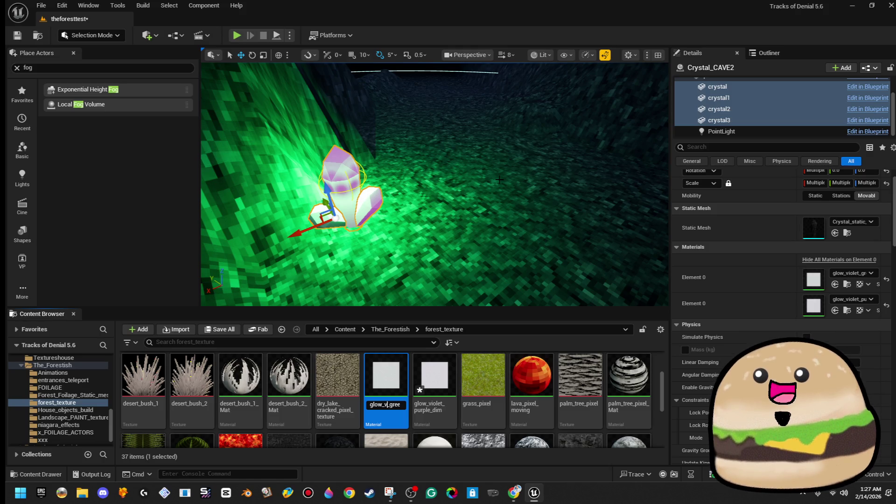
{"action": "key", "text": "BackSpace"}
{"action": "key", "text": "BackSpace"}
{"action": "key", "text": "BackSpace"}
{"action": "key", "text": "Return"}
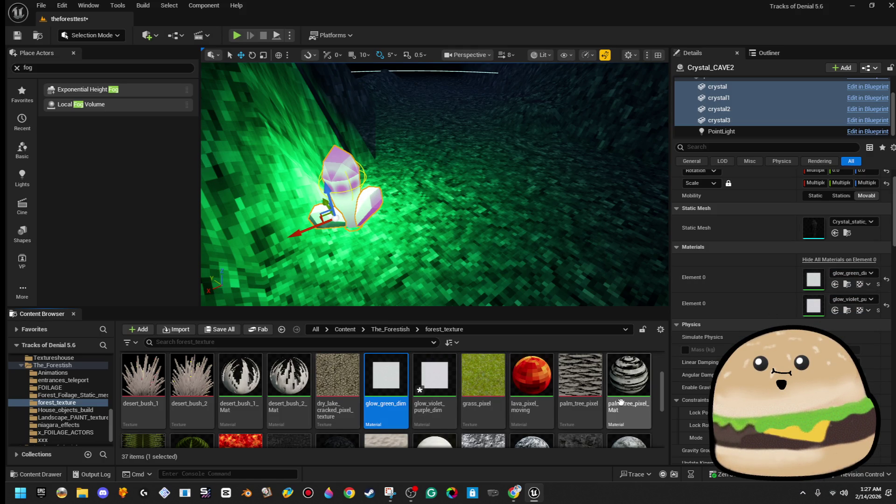
{"action": "mouse_move", "coordinate": [390, 388]}
{"action": "left_mouse_down"}
{"action": "mouse_move", "coordinate": [867, 283]}
{"action": "mouse_move", "coordinate": [839, 304]}
{"action": "left_mouse_up"}
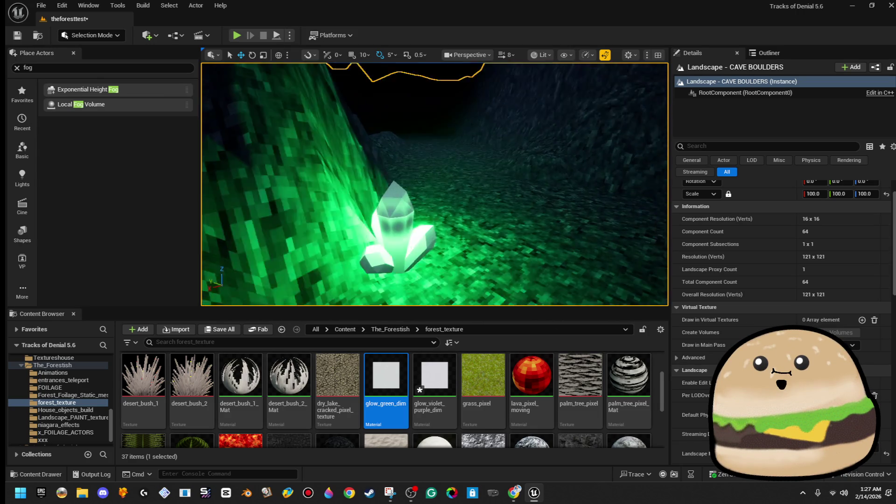
Select Crystal_CAVE3, frame it in view and scale it up
{"action": "left_click", "coordinate": [404, 210]}
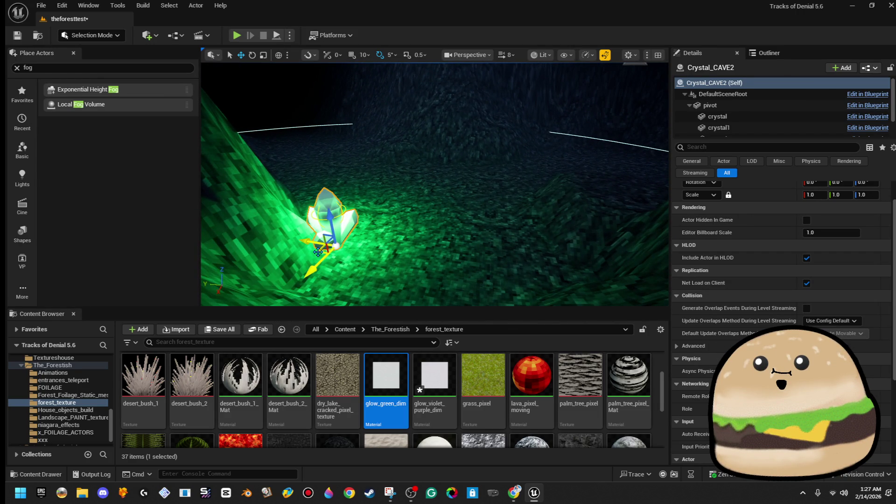
{"action": "left_click", "coordinate": [532, 145]}
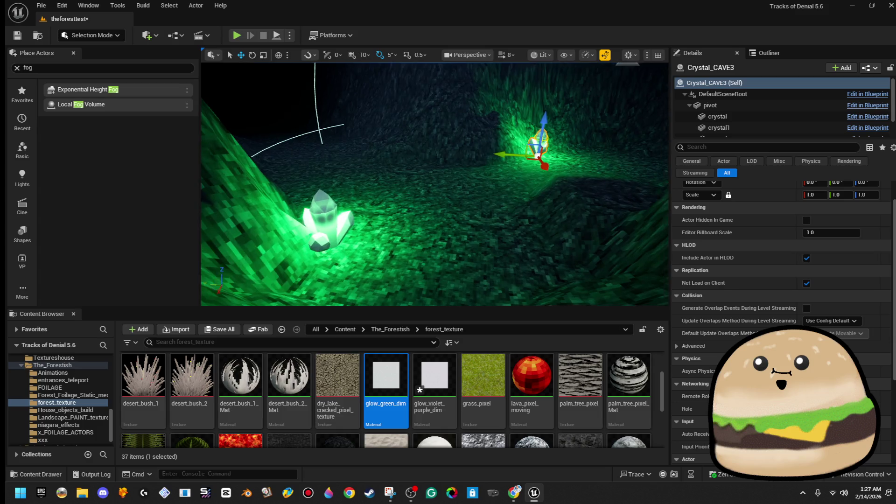
{"action": "key", "text": "f"}
{"action": "key", "text": "r"}
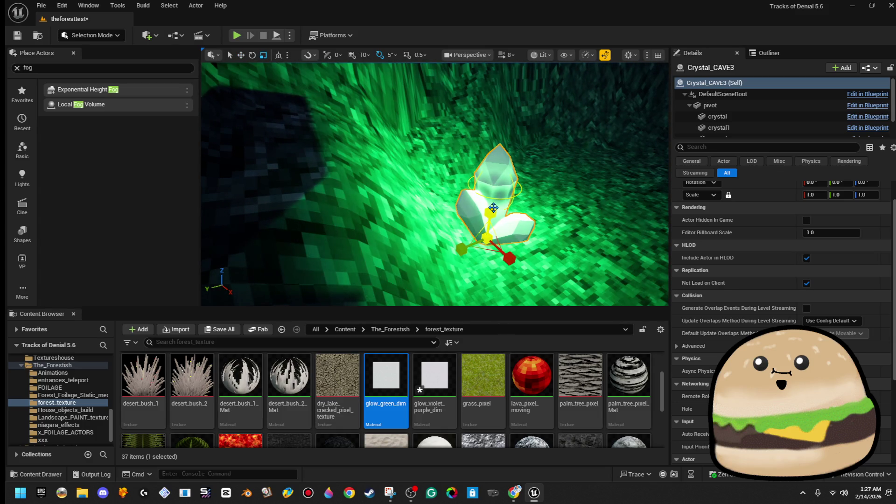
{"action": "mouse_move", "coordinate": [486, 239]}
{"action": "left_mouse_down"}
{"action": "mouse_move", "coordinate": [500, 231]}
{"action": "mouse_move", "coordinate": [452, 251]}
{"action": "left_mouse_up"}
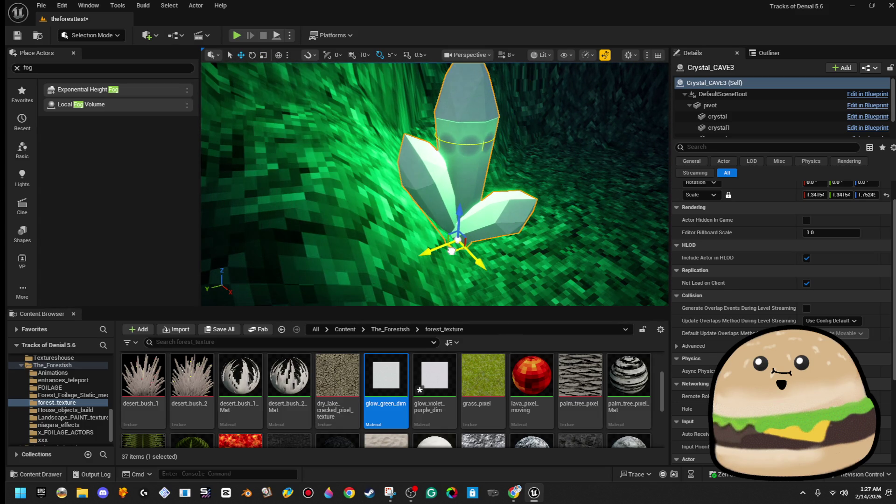
{"action": "scroll", "coordinate": [453, 242], "scroll_direction": "down", "scroll_amount": 4}
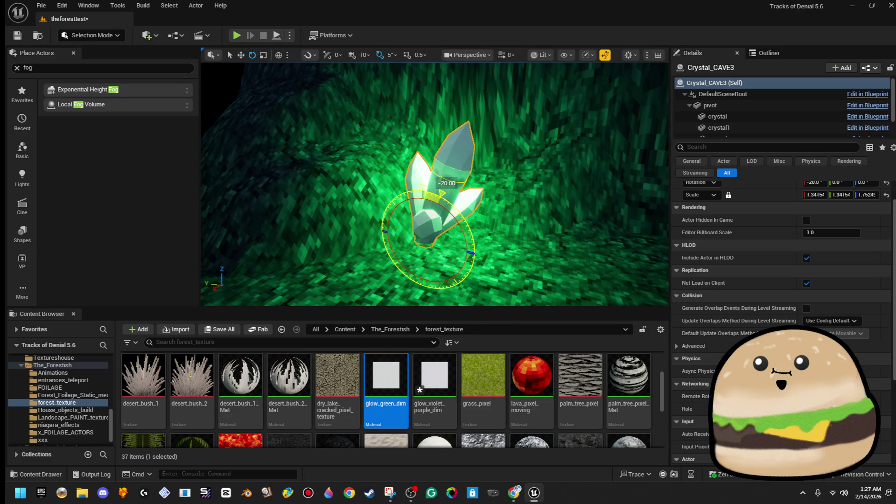
Duplicate the crystal to the right, tilting the copy upright and shrinking it slightly
{"action": "mouse_move", "coordinate": [406, 243]}
{"action": "left_mouse_down", "text": "alt"}
{"action": "mouse_move", "coordinate": [504, 240]}
{"action": "mouse_move", "coordinate": [511, 262]}
{"action": "mouse_move", "coordinate": [498, 259]}
{"action": "left_mouse_up", "text": "alt"}
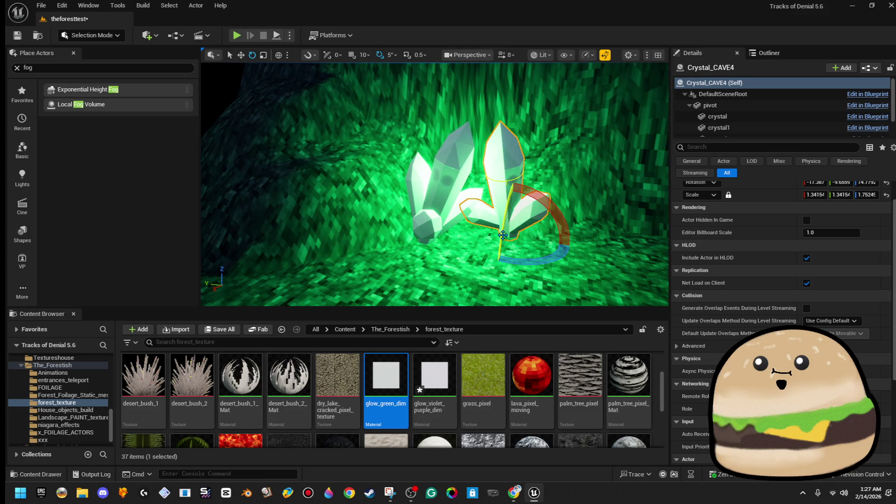
{"action": "mouse_move", "coordinate": [502, 236]}
{"action": "left_mouse_down"}
{"action": "mouse_move", "coordinate": [520, 261]}
{"action": "mouse_move", "coordinate": [525, 251]}
{"action": "left_mouse_up"}
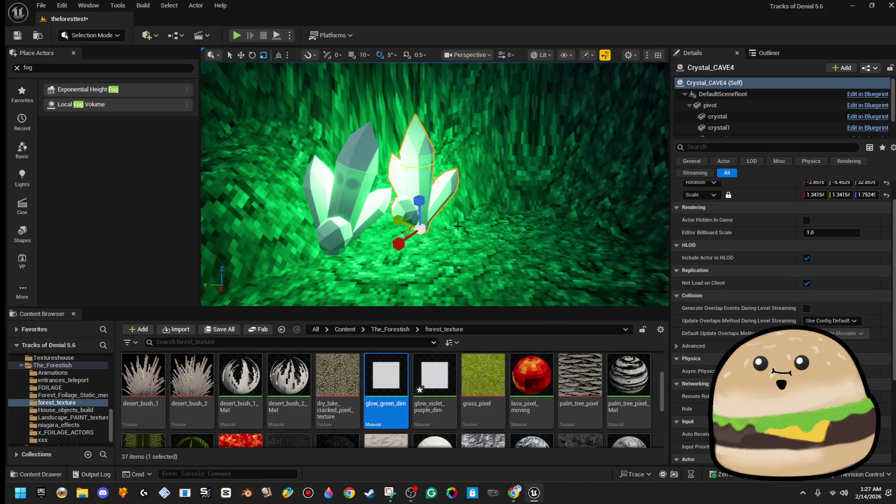
{"action": "mouse_move", "coordinate": [428, 227]}
{"action": "left_mouse_down"}
{"action": "mouse_move", "coordinate": [423, 240]}
{"action": "mouse_move", "coordinate": [495, 268]}
{"action": "mouse_move", "coordinate": [551, 270]}
{"action": "mouse_move", "coordinate": [498, 294]}
{"action": "mouse_move", "coordinate": [505, 286]}
{"action": "mouse_move", "coordinate": [485, 285]}
{"action": "mouse_move", "coordinate": [471, 266]}
{"action": "mouse_move", "coordinate": [611, 243]}
{"action": "mouse_move", "coordinate": [565, 224]}
{"action": "left_mouse_up"}
Duplicate the cluster again as Crystal_CAVE6 and rotate it about 15 degrees
{"action": "key", "text": "w"}
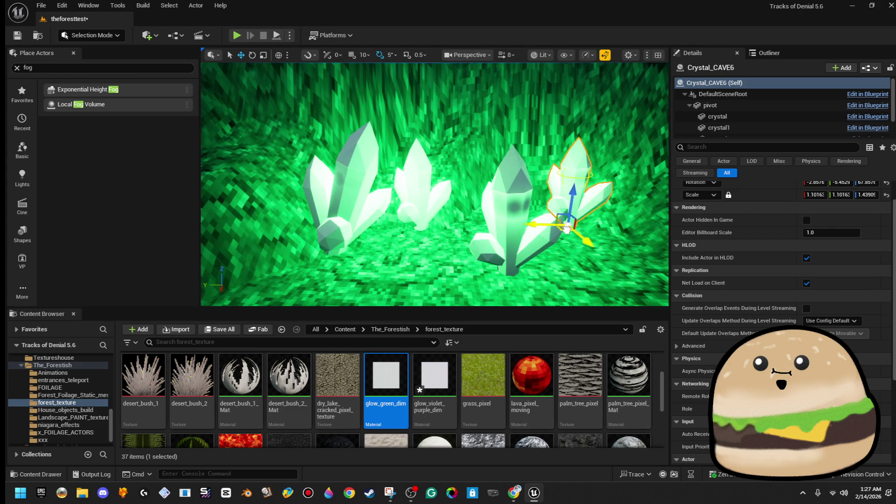
{"action": "key", "text": "e"}
{"action": "left_click_drag", "start_coordinate": [537, 181], "coordinate": [544, 163]}
{"action": "mouse_move", "coordinate": [592, 219]}
{"action": "left_mouse_down"}
{"action": "mouse_move", "coordinate": [600, 238]}
{"action": "mouse_move", "coordinate": [486, 200]}
{"action": "mouse_move", "coordinate": [448, 233]}
{"action": "left_mouse_up"}
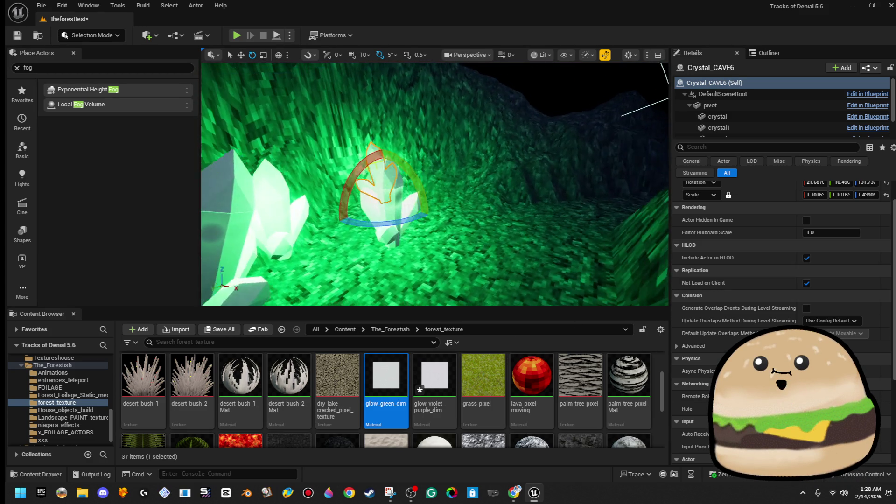
{"action": "scroll", "coordinate": [540, 206], "scroll_direction": "down", "scroll_amount": 3}
{"action": "left_click_drag", "start_coordinate": [552, 204], "coordinate": [537, 199]}
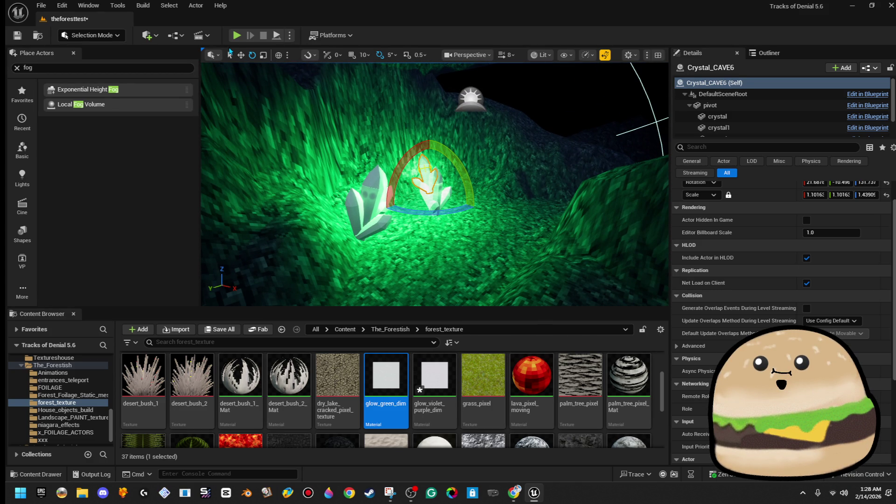
Play the level full-screen in the editor and walk forward toward the glowing crystals
{"action": "key", "text": "alt+p"}
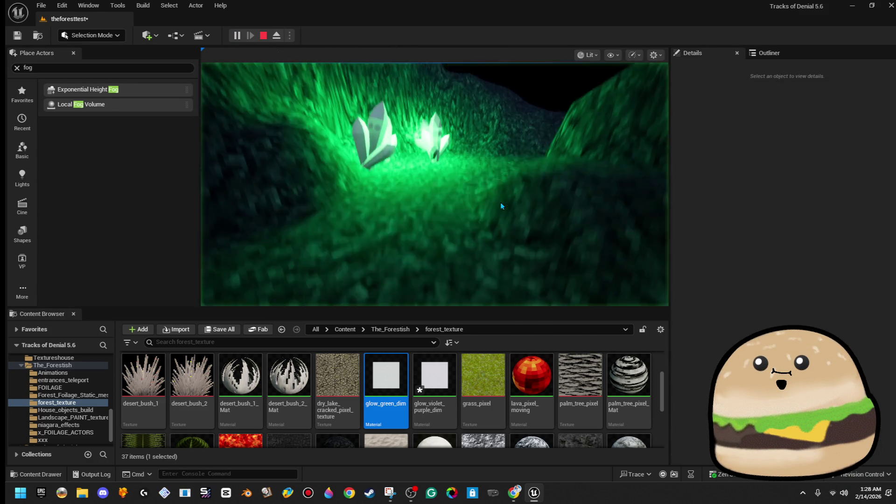
{"action": "key", "text": "F11"}
{"action": "key", "text": "w"}
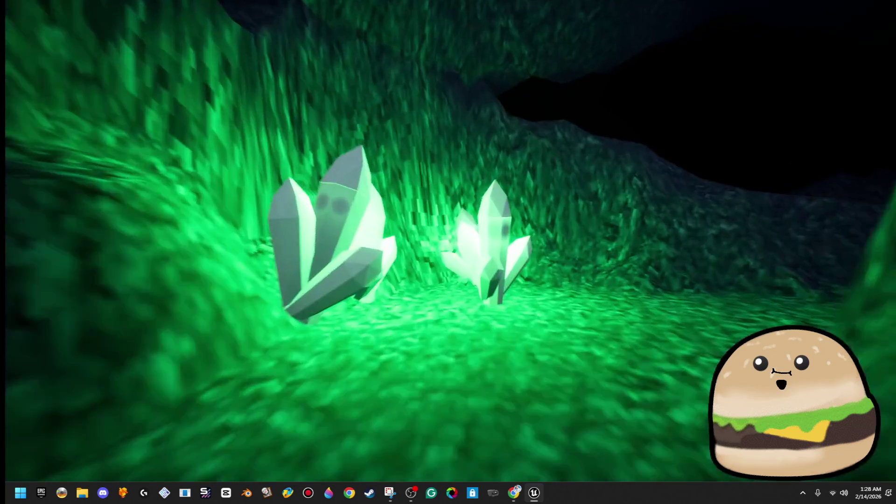
{"action": "key", "text": "w"}
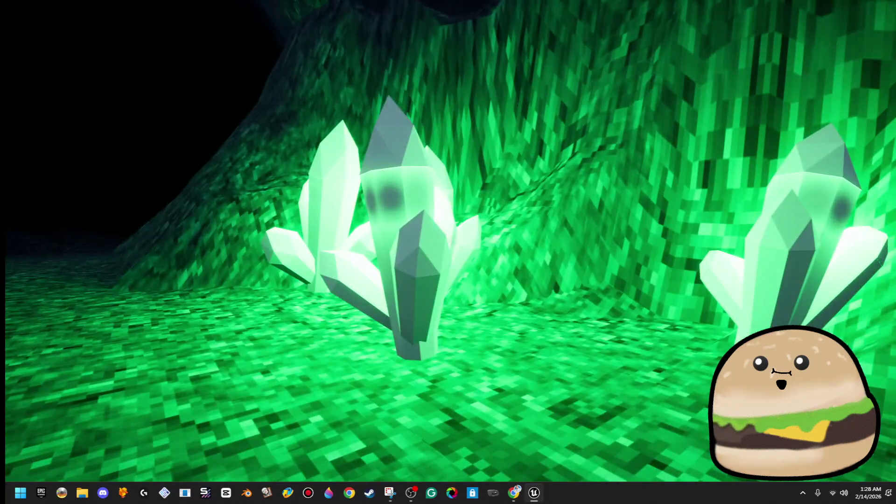
{"action": "key", "text": "Escape"}
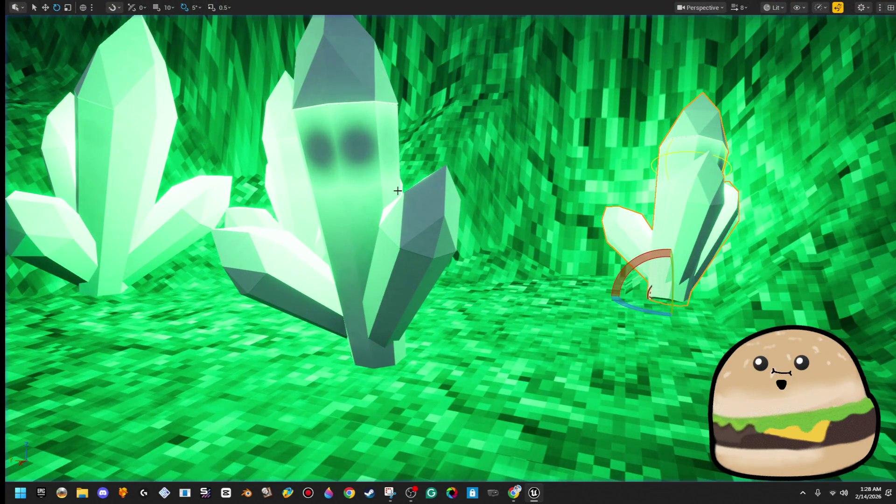
Shift the large middle crystal cluster rightward, select the rear cluster, and exit full screen
{"action": "left_click_drag", "start_coordinate": [658, 289], "coordinate": [625, 309]}
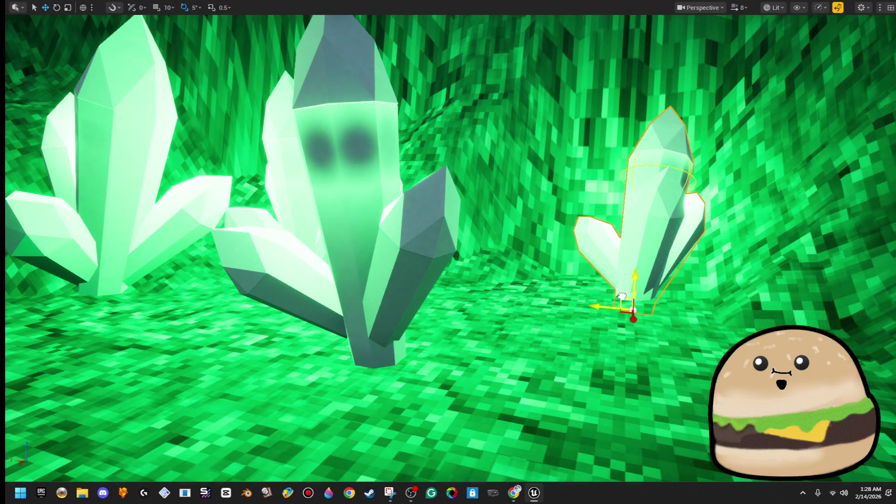
{"action": "key", "text": "Delete"}
{"action": "left_click", "coordinate": [355, 329]}
{"action": "key", "text": "ctrl+z"}
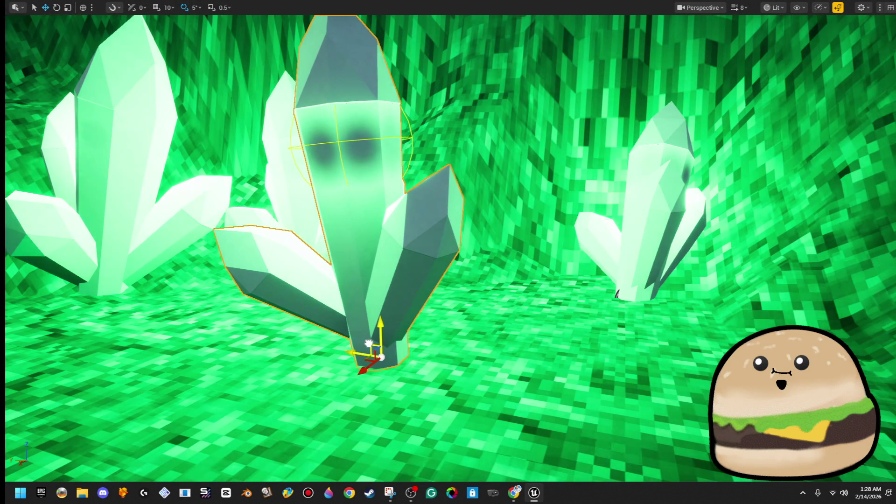
{"action": "mouse_move", "coordinate": [366, 344]}
{"action": "left_mouse_down"}
{"action": "mouse_move", "coordinate": [422, 336]}
{"action": "mouse_move", "coordinate": [448, 376]}
{"action": "left_mouse_up"}
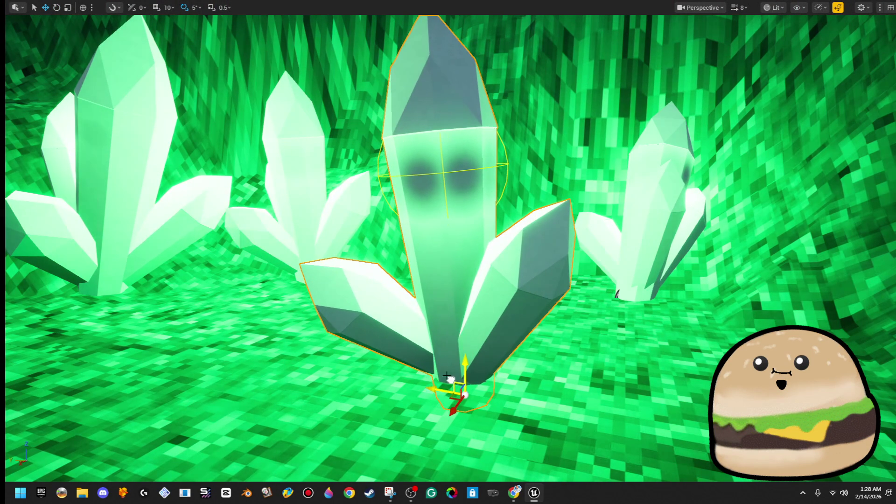
{"action": "left_click", "coordinate": [313, 232]}
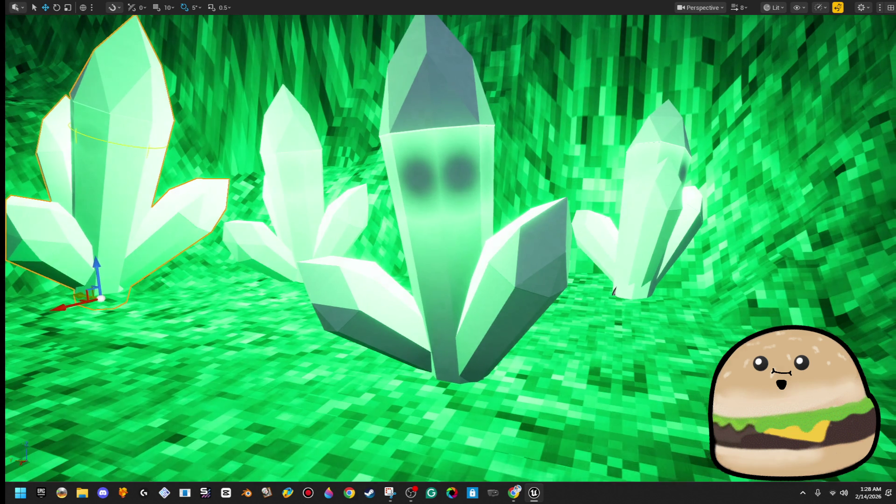
{"action": "scroll", "coordinate": [617, 293], "scroll_direction": "down", "scroll_amount": 5}
{"action": "left_click_drag", "start_coordinate": [355, 279], "coordinate": [355, 279]}
{"action": "key", "text": "F11"}
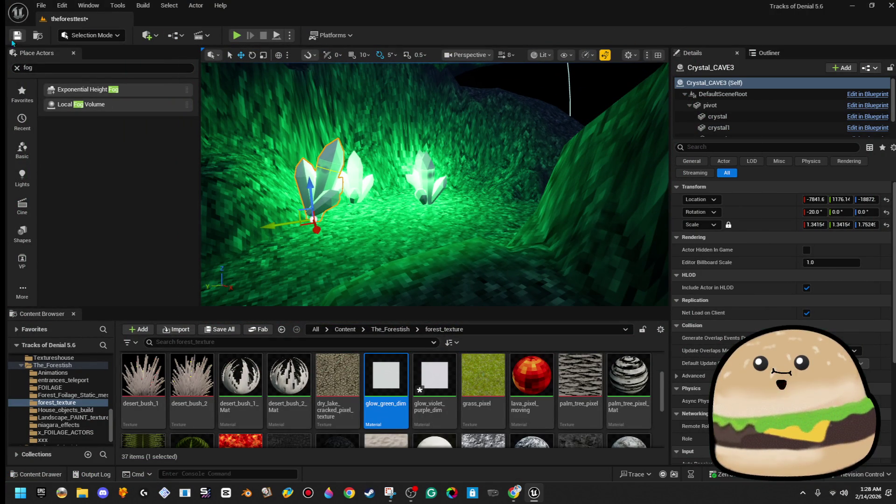
Save the cave level and open Testing_area_5_DIG_modeling, saving the modified glow_violet_purple_dim asset
{"action": "left_click", "coordinate": [17, 35]}
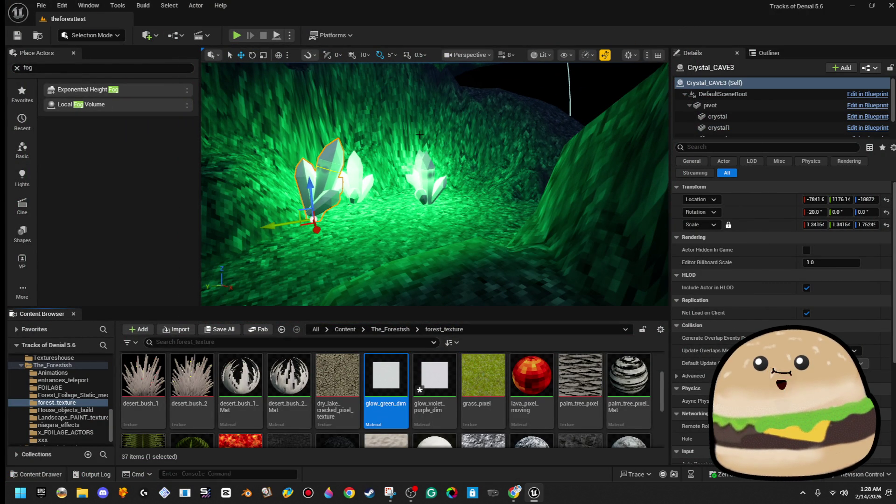
{"action": "left_click_drag", "start_coordinate": [420, 134], "coordinate": [420, 135]}
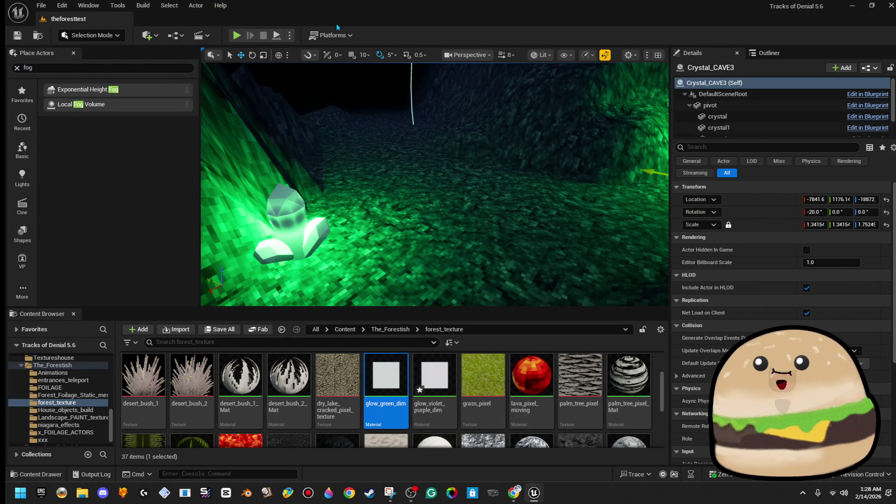
{"action": "left_click", "coordinate": [41, 5]}
{"action": "left_click", "coordinate": [56, 51]}
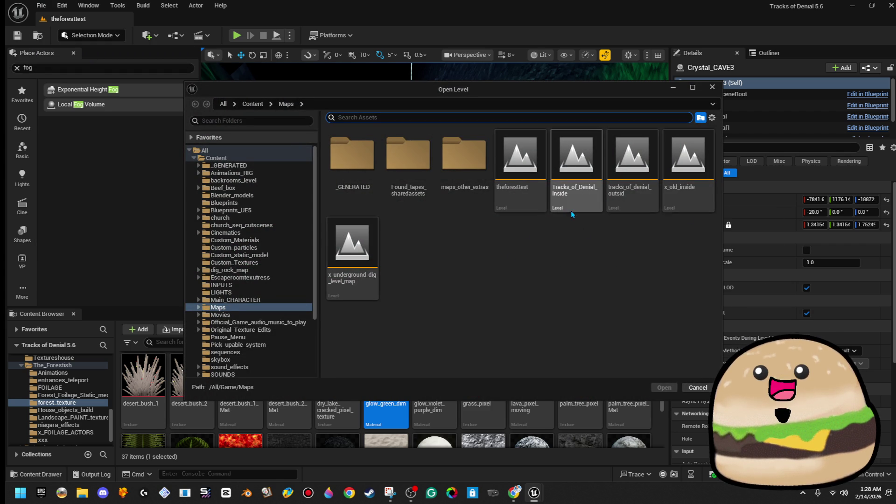
{"action": "double_click", "coordinate": [437, 164]}
{"action": "left_click", "coordinate": [591, 286]}
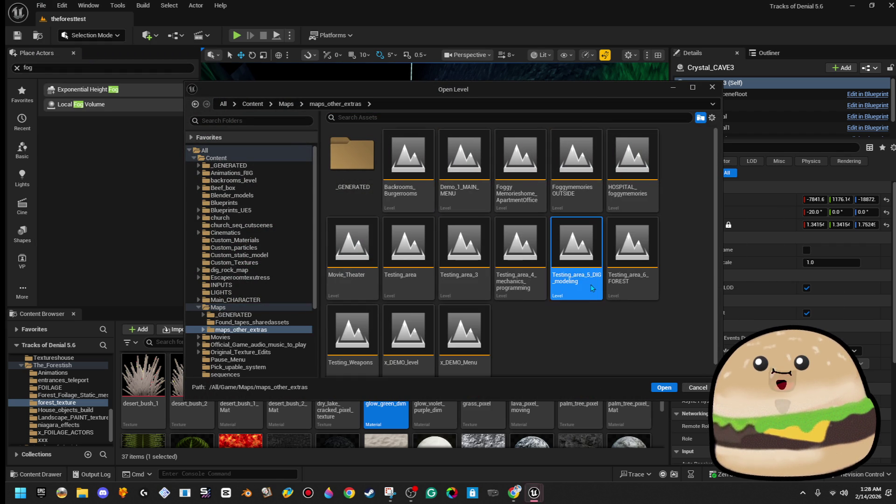
{"action": "double_click", "coordinate": [590, 284]}
{"action": "left_click", "coordinate": [485, 351]}
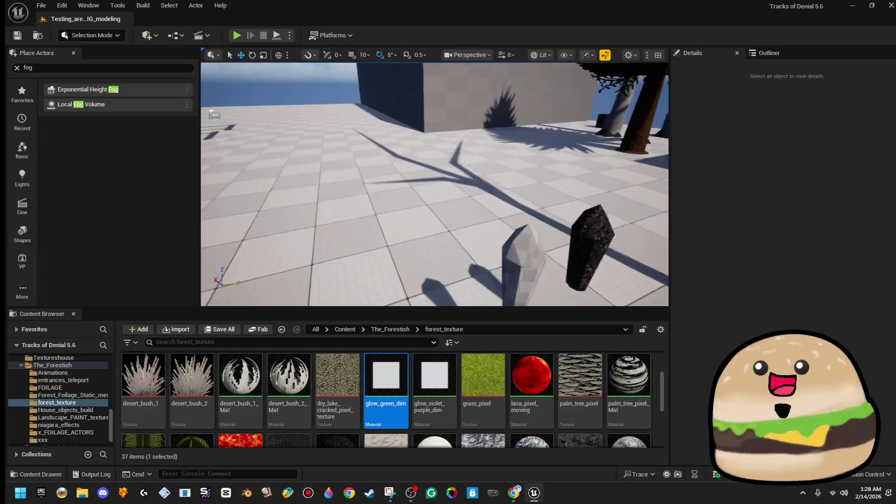
Reopen the theforesttest level from the Maps folder
{"action": "left_click", "coordinate": [42, 5]}
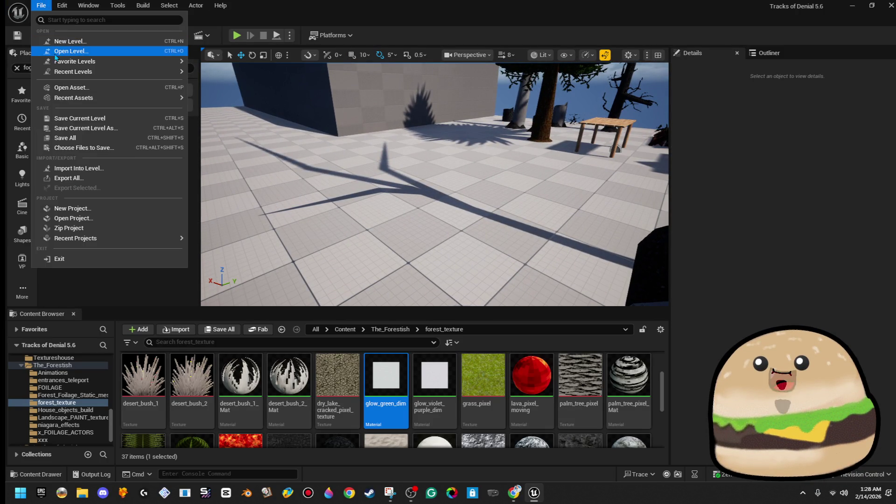
{"action": "left_click", "coordinate": [70, 51]}
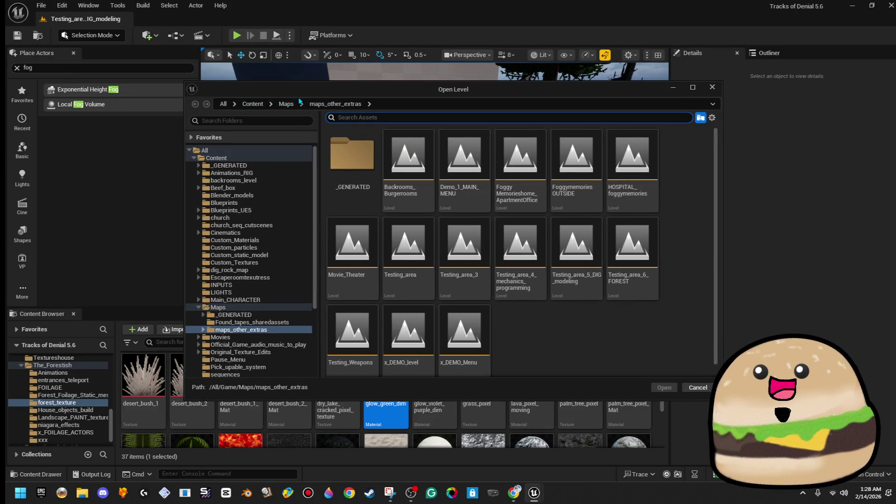
{"action": "left_click", "coordinate": [299, 103]}
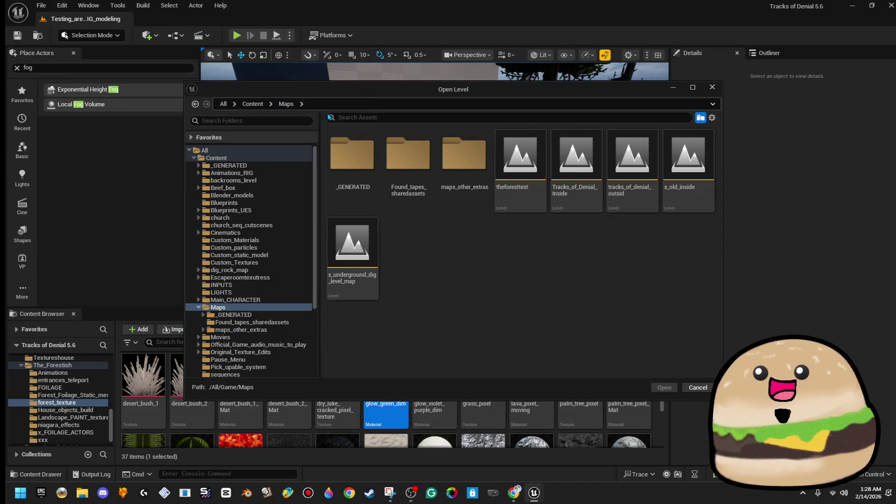
{"action": "left_click", "coordinate": [524, 198]}
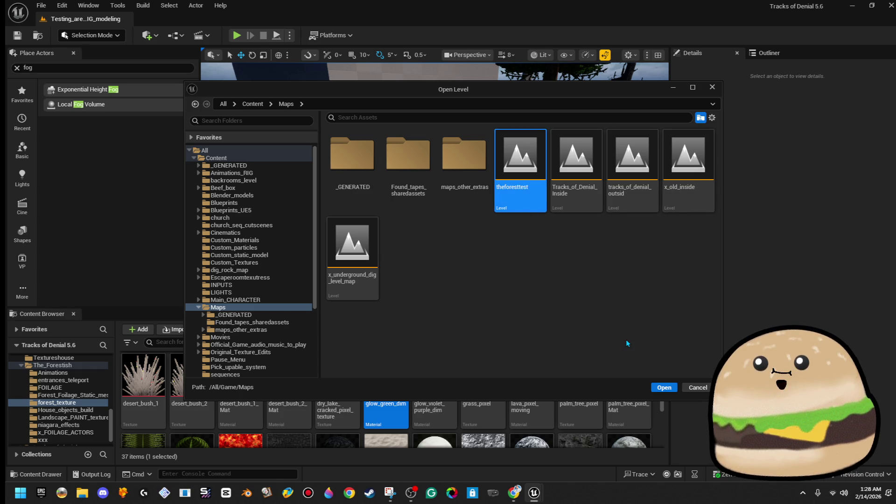
{"action": "key", "text": "Return"}
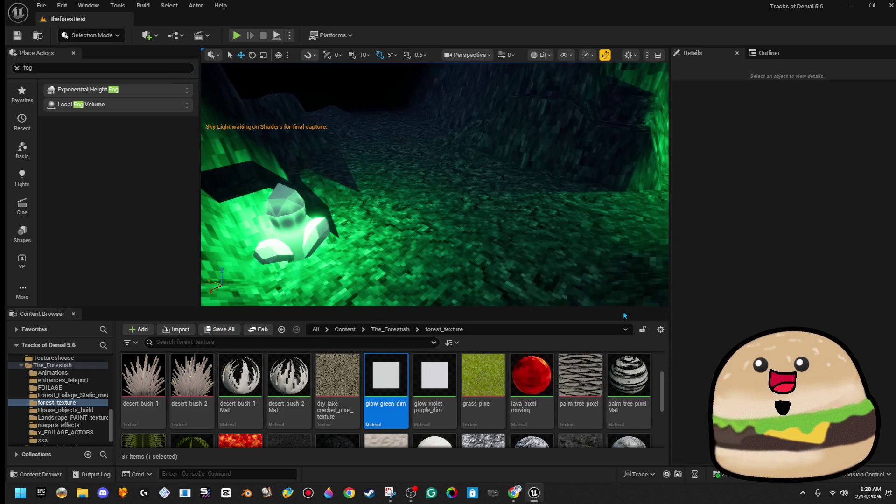
Shift Crystal_CAVE2 along the cave floor to X -6674.2
{"action": "mouse_move", "coordinate": [434, 186]}
{"action": "left_mouse_down"}
{"action": "mouse_move", "coordinate": [406, 199]}
{"action": "mouse_move", "coordinate": [378, 186]}
{"action": "mouse_move", "coordinate": [393, 184]}
{"action": "mouse_move", "coordinate": [384, 189]}
{"action": "left_mouse_up"}
{"action": "left_click", "coordinate": [406, 236]}
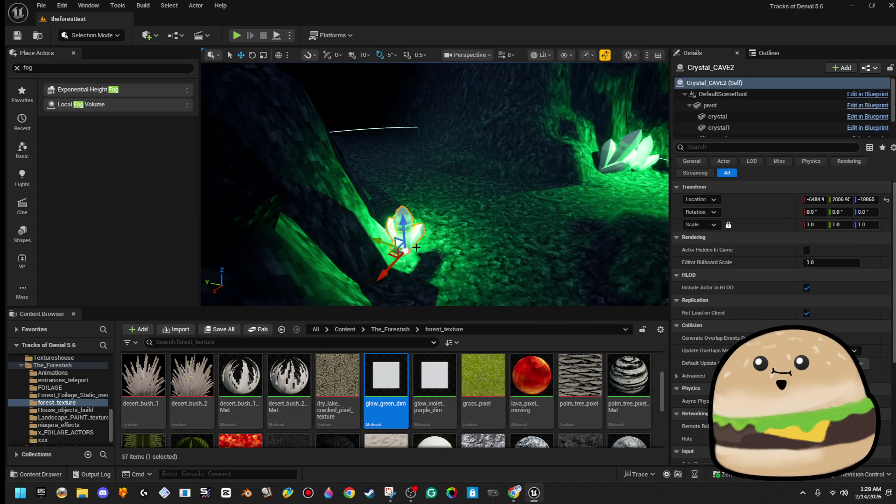
{"action": "mouse_move", "coordinate": [394, 255]}
{"action": "left_mouse_down"}
{"action": "mouse_move", "coordinate": [401, 248]}
{"action": "mouse_move", "coordinate": [354, 272]}
{"action": "left_mouse_up"}
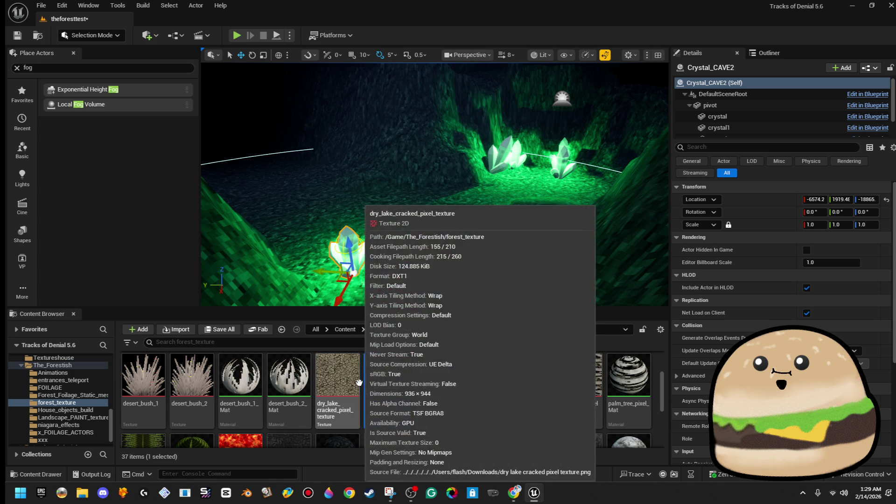
Duplicate the Crystal_CAVE blueprint and name the copy Crystal_Cave_single_1
{"action": "scroll", "coordinate": [460, 414], "scroll_direction": "up", "scroll_amount": 2}
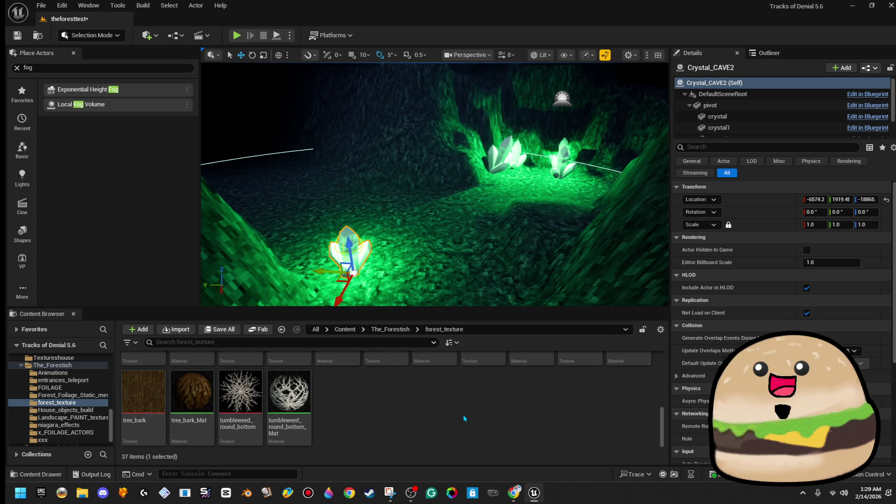
{"action": "scroll", "coordinate": [446, 410], "scroll_direction": "up", "scroll_amount": 1}
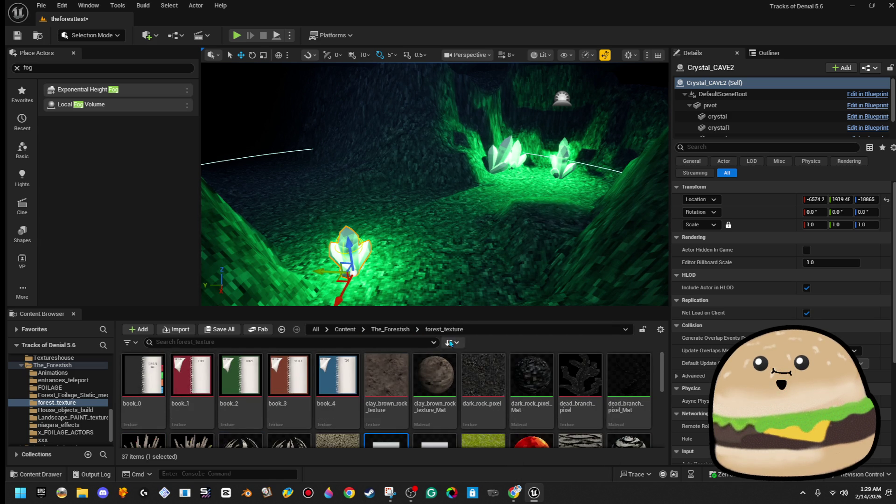
{"action": "left_click", "coordinate": [387, 333]}
{"action": "scroll", "coordinate": [384, 364], "scroll_direction": "down", "scroll_amount": 5}
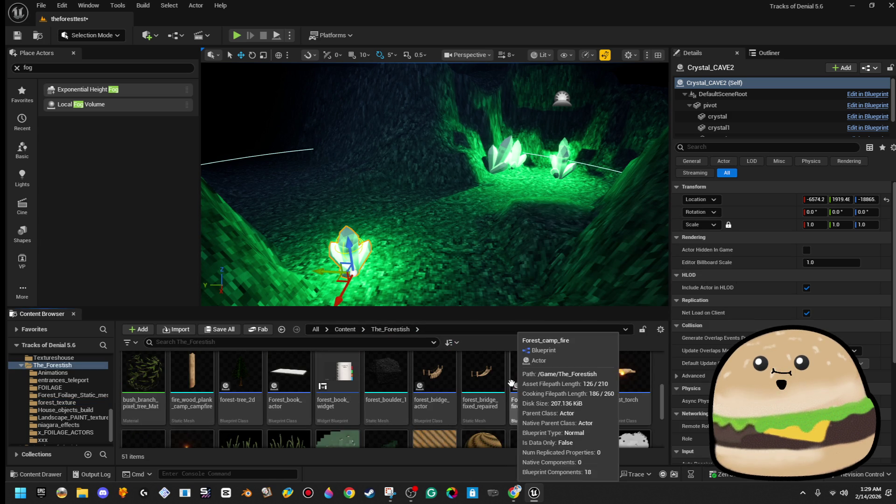
{"action": "type", "text": "cry"}
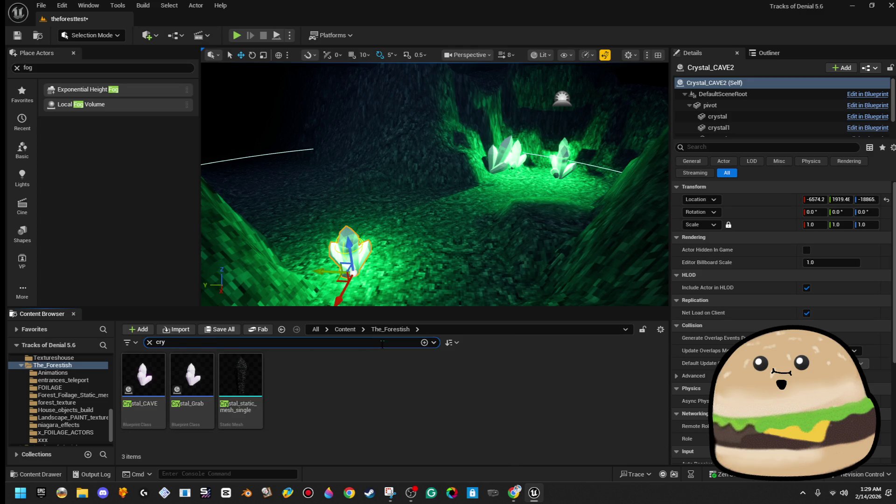
{"action": "right_click", "coordinate": [151, 378]}
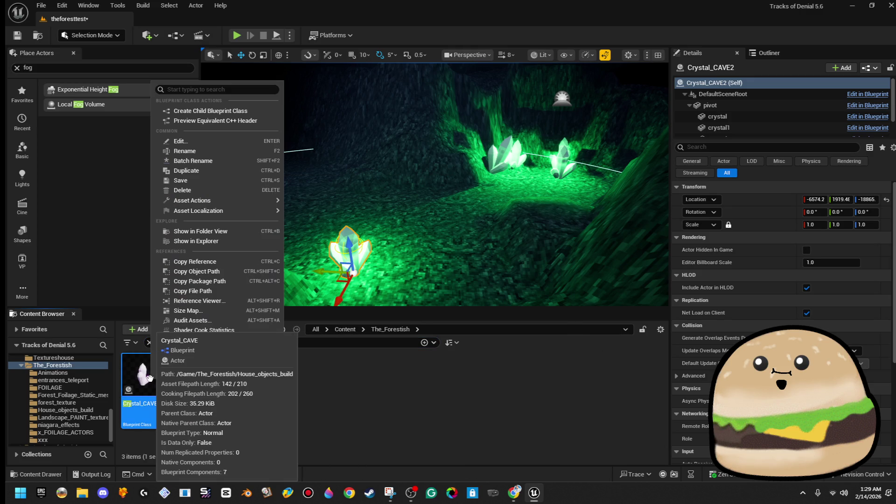
{"action": "mouse_move", "coordinate": [187, 351]}
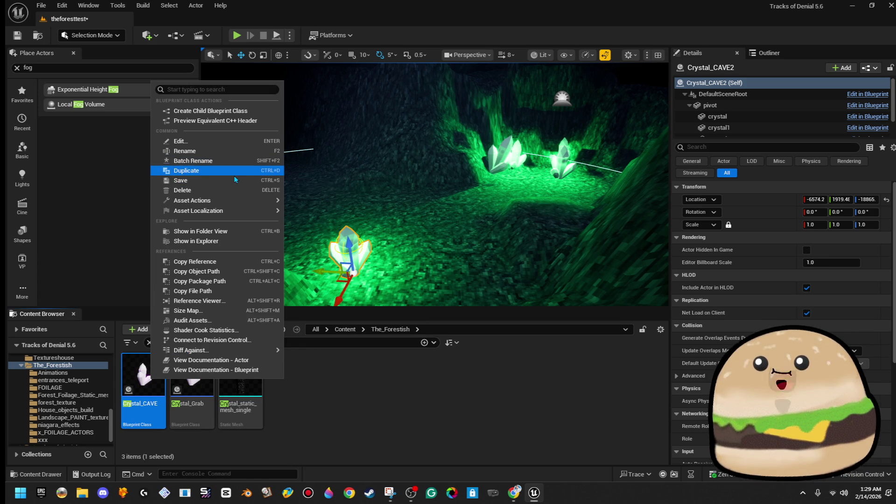
{"action": "left_click", "coordinate": [250, 170]}
{"action": "type", "text": "Crystal_Cave"}
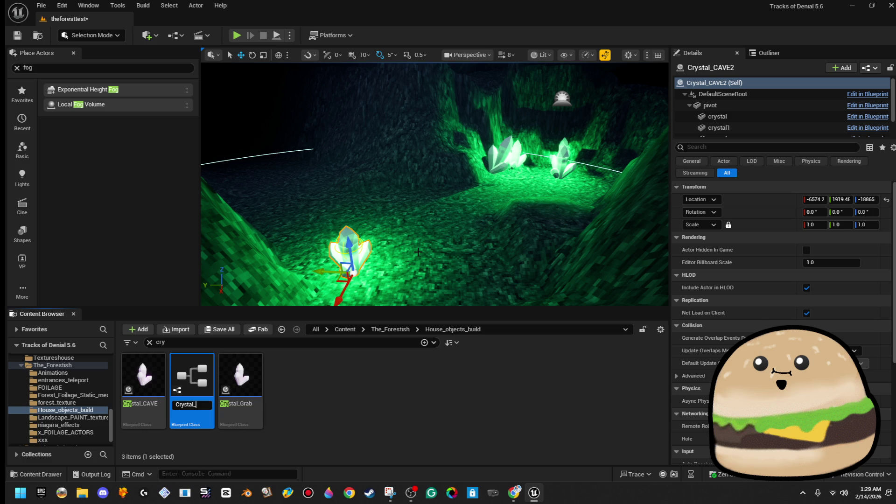
{"action": "type", "text": "_single_1"}
{"action": "key", "text": "Return"}
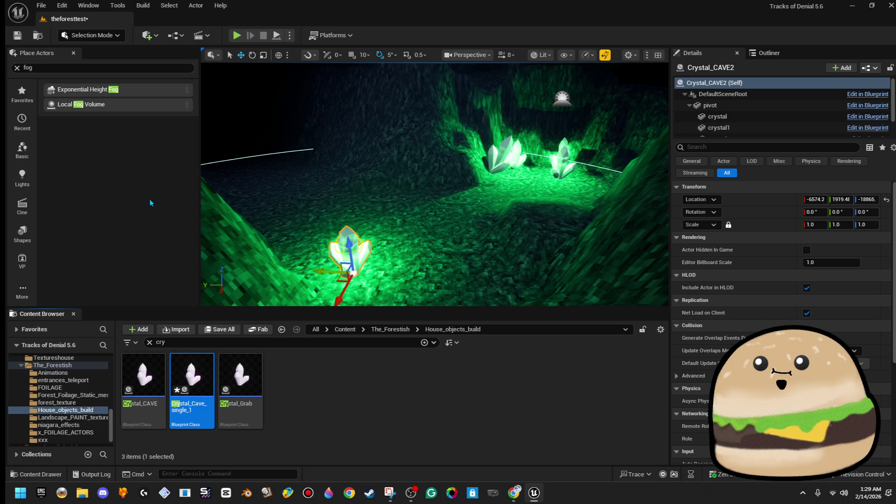
Delete crystal1, crystal2 and crystal3 from Crystal_Cave_single_1, then compile and close it
{"action": "double_click", "coordinate": [206, 382]}
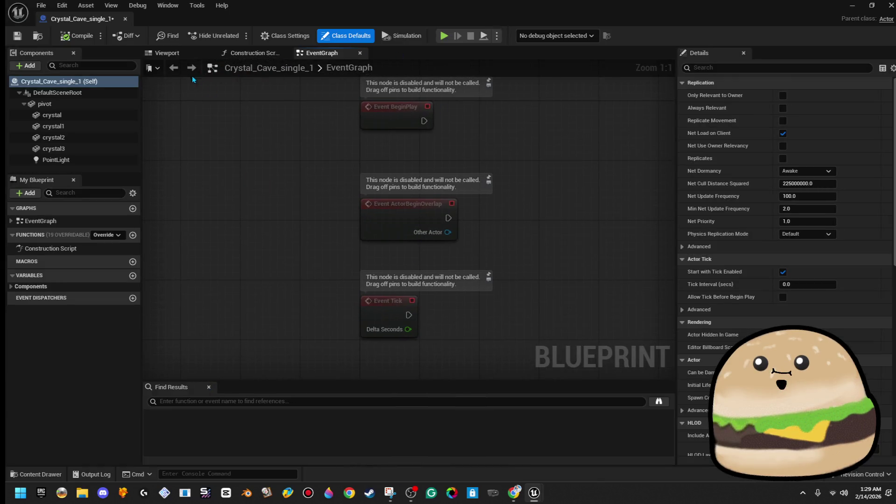
{"action": "left_click", "coordinate": [182, 53]}
{"action": "left_click", "coordinate": [350, 240]}
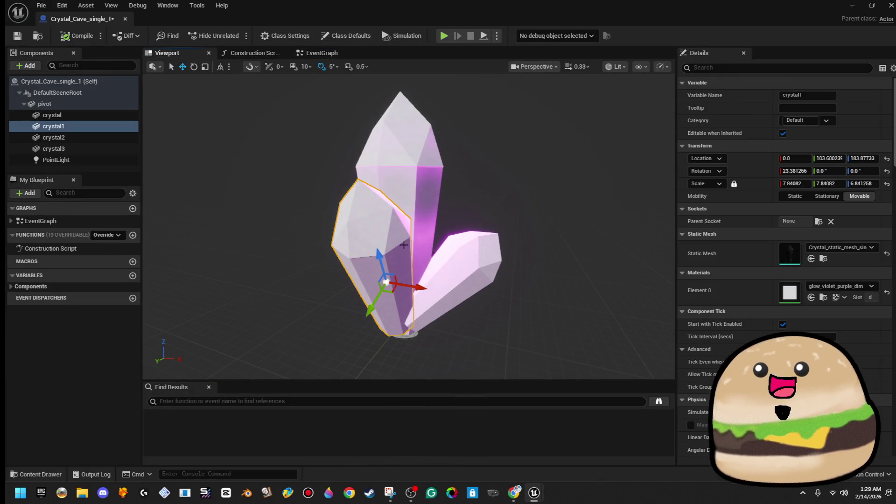
{"action": "key", "text": "Delete"}
{"action": "left_click", "coordinate": [458, 264]}
{"action": "key", "text": "Delete"}
{"action": "left_click", "coordinate": [360, 240]}
{"action": "key", "text": "Delete"}
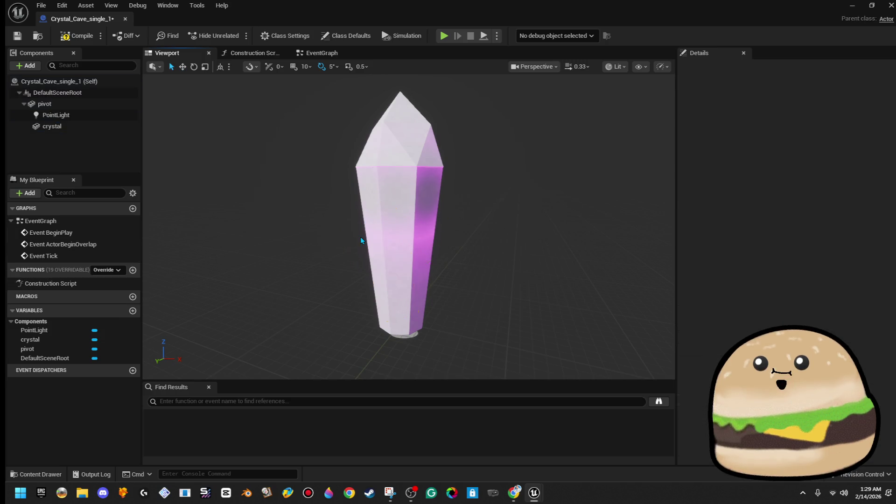
{"action": "mouse_move", "coordinate": [399, 244]}
{"action": "left_mouse_down"}
{"action": "mouse_move", "coordinate": [354, 219]}
{"action": "mouse_move", "coordinate": [368, 229]}
{"action": "left_mouse_up"}
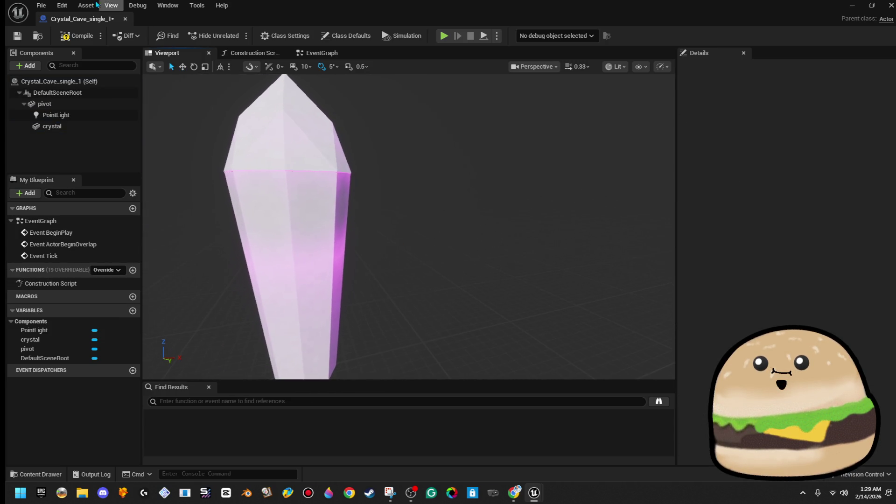
{"action": "left_click", "coordinate": [74, 37]}
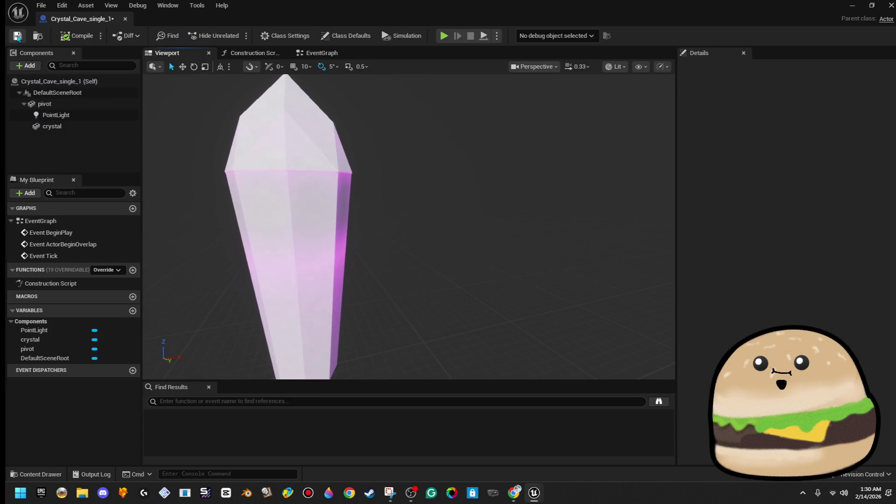
{"action": "left_click", "coordinate": [125, 19]}
Place Crystal_Cave_single_1 in the cave and set its crystal's Element 0 to glow_green_dim
{"action": "mouse_move", "coordinate": [205, 367]}
{"action": "left_mouse_down"}
{"action": "mouse_move", "coordinate": [360, 247]}
{"action": "mouse_move", "coordinate": [399, 229]}
{"action": "left_mouse_up"}
{"action": "key", "text": "f"}
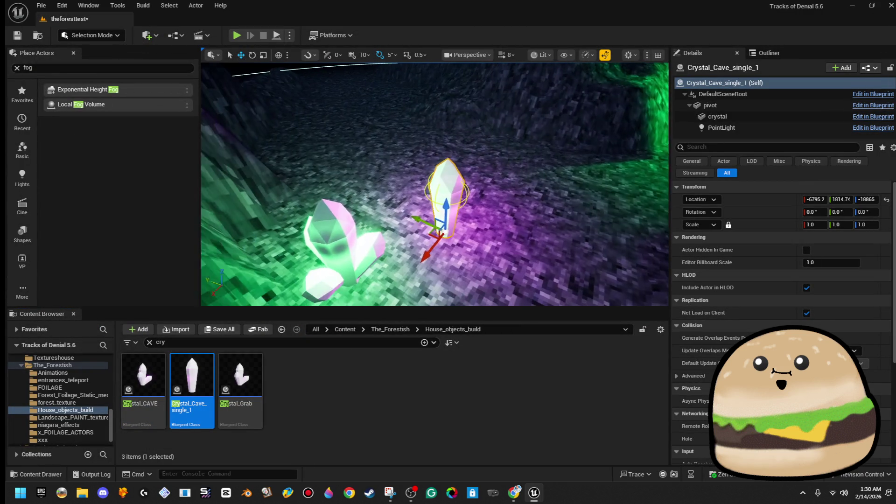
{"action": "left_click", "coordinate": [793, 117]}
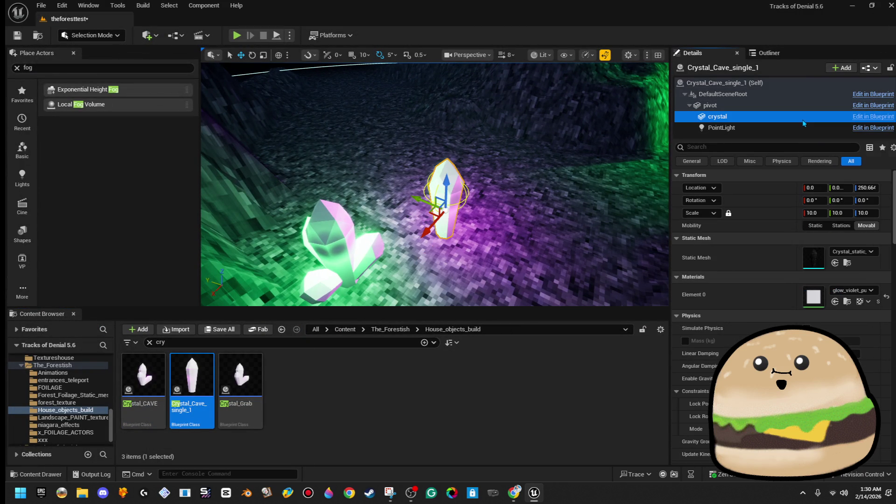
{"action": "left_click", "coordinate": [870, 292]}
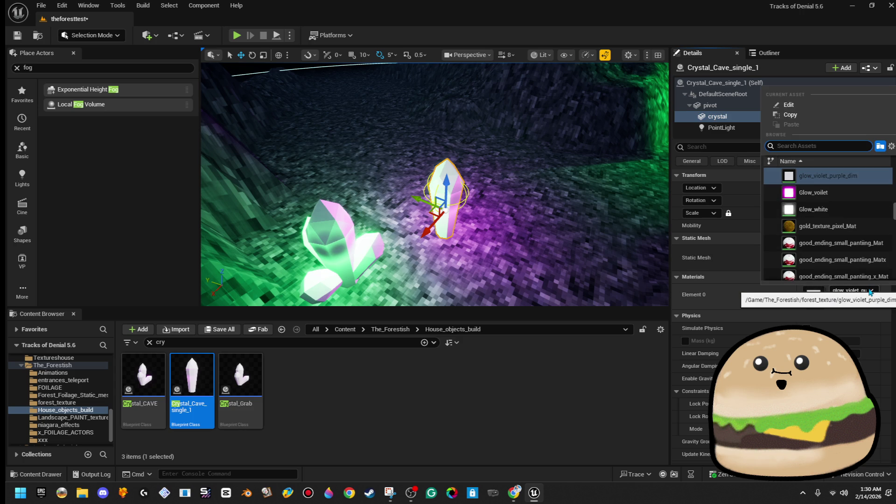
{"action": "scroll", "coordinate": [855, 215], "scroll_direction": "up", "scroll_amount": 1}
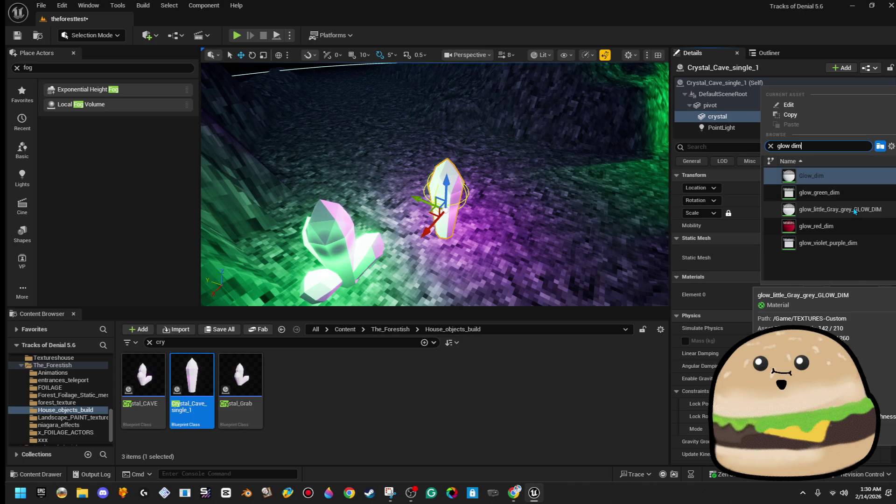
{"action": "left_click", "coordinate": [854, 192]}
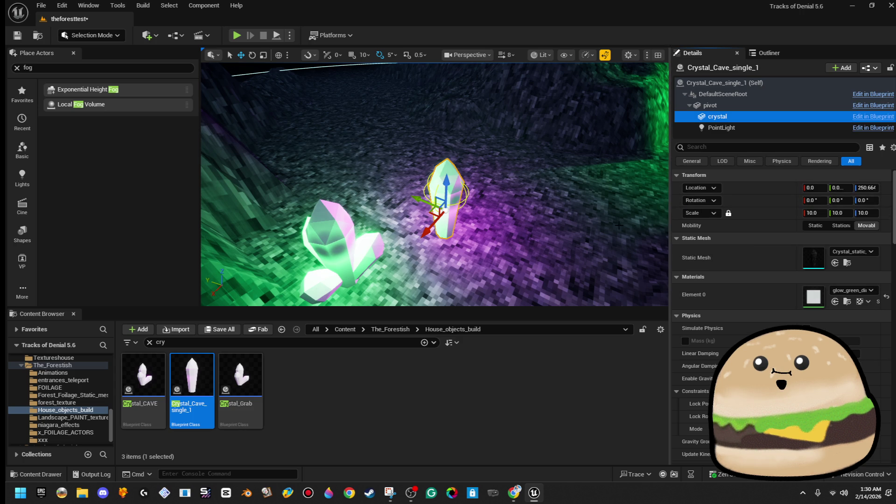
Change the crystal's point light colour from magenta to green
{"action": "left_click", "coordinate": [728, 128]}
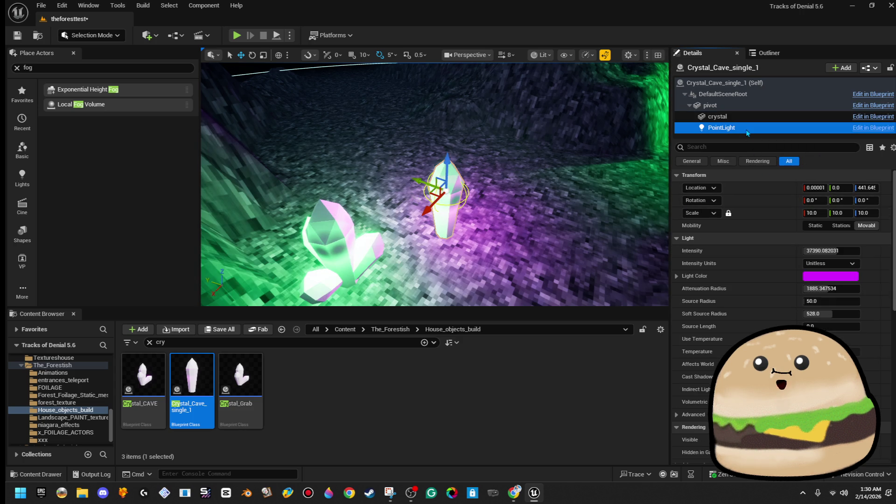
{"action": "left_click", "coordinate": [843, 276]}
{"action": "mouse_move", "coordinate": [680, 331]}
{"action": "left_mouse_down"}
{"action": "mouse_move", "coordinate": [658, 319]}
{"action": "mouse_move", "coordinate": [640, 323]}
{"action": "left_mouse_up"}
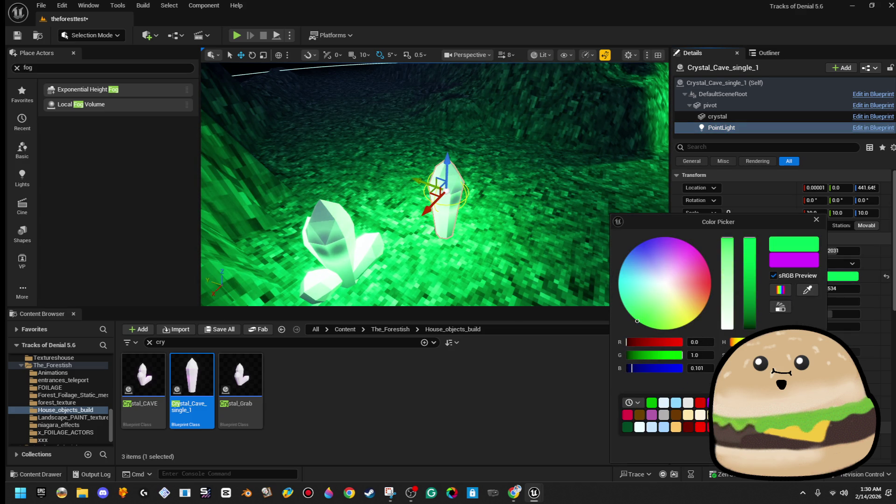
{"action": "left_click", "coordinate": [447, 180]}
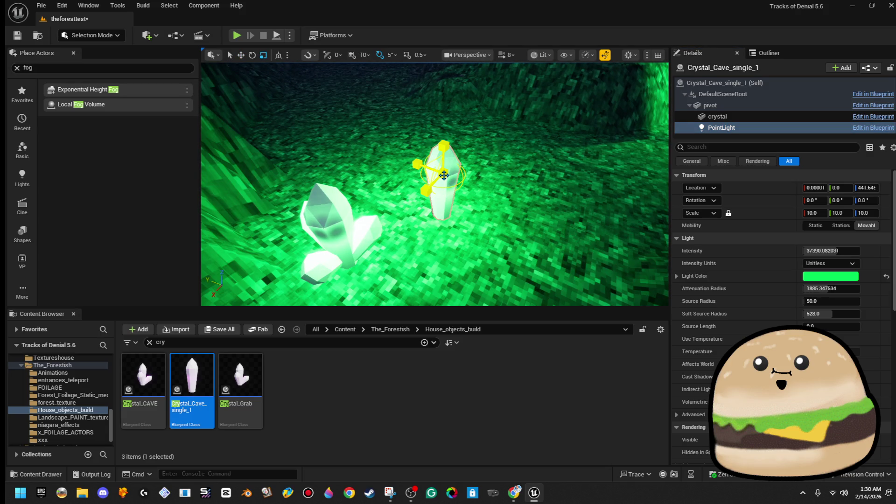
Shrink the point light slightly and raise it higher above the crystal, then reselect the crystal actor
{"action": "left_click_drag", "start_coordinate": [443, 175], "coordinate": [442, 178]}
{"action": "key", "text": "w"}
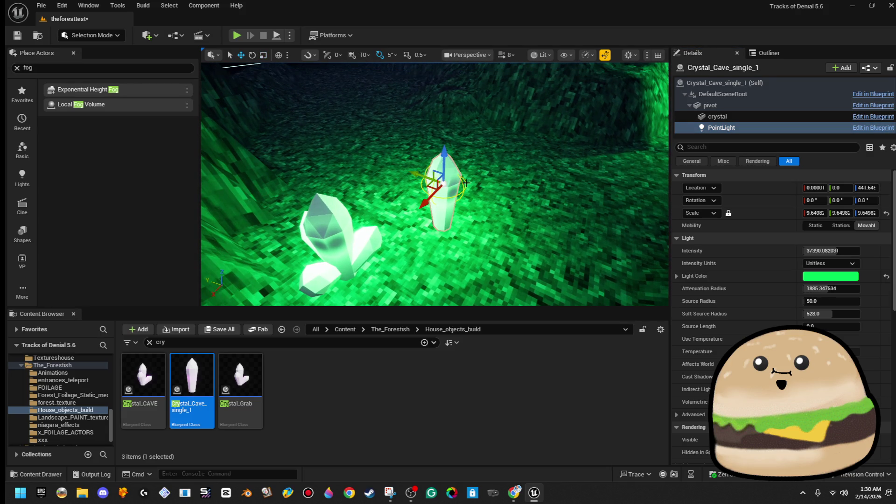
{"action": "mouse_move", "coordinate": [445, 163]}
{"action": "left_mouse_down"}
{"action": "mouse_move", "coordinate": [427, 176]}
{"action": "mouse_move", "coordinate": [458, 185]}
{"action": "left_mouse_up"}
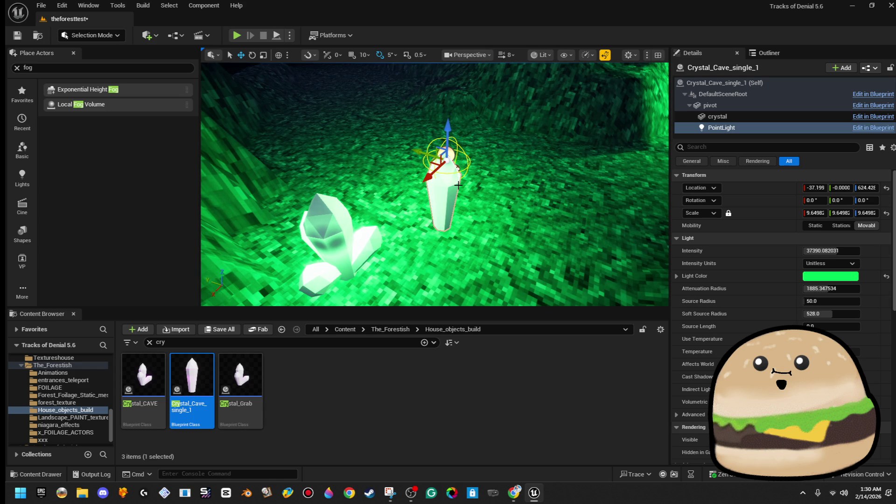
{"action": "key", "text": "ctrl+z"}
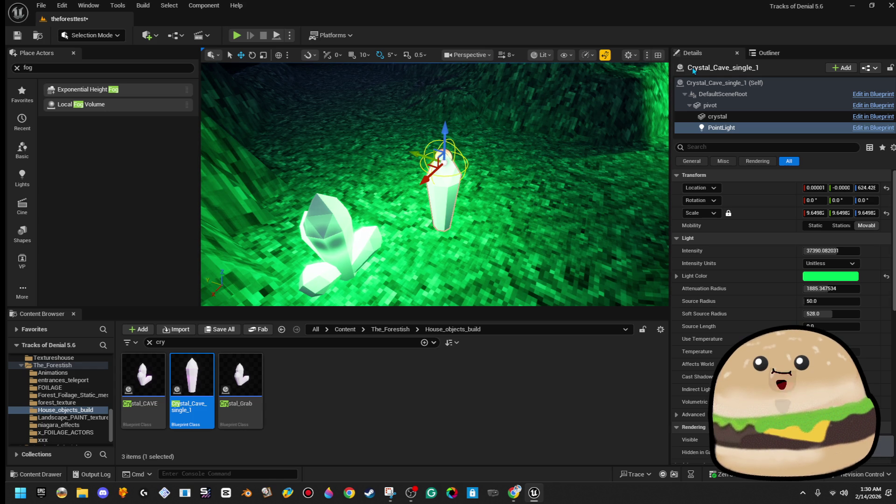
{"action": "left_click", "coordinate": [710, 83]}
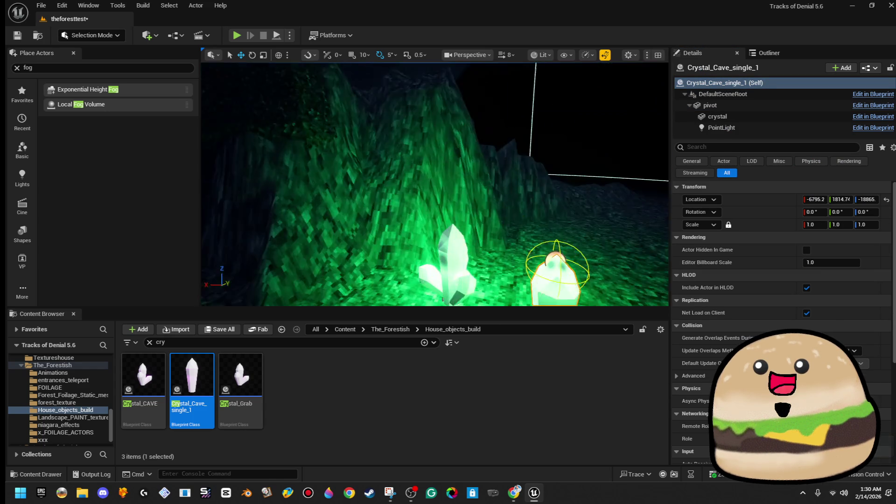
Move the single crystal further back in the cave and frame it
{"action": "scroll", "coordinate": [468, 224], "scroll_direction": "down", "scroll_amount": 5}
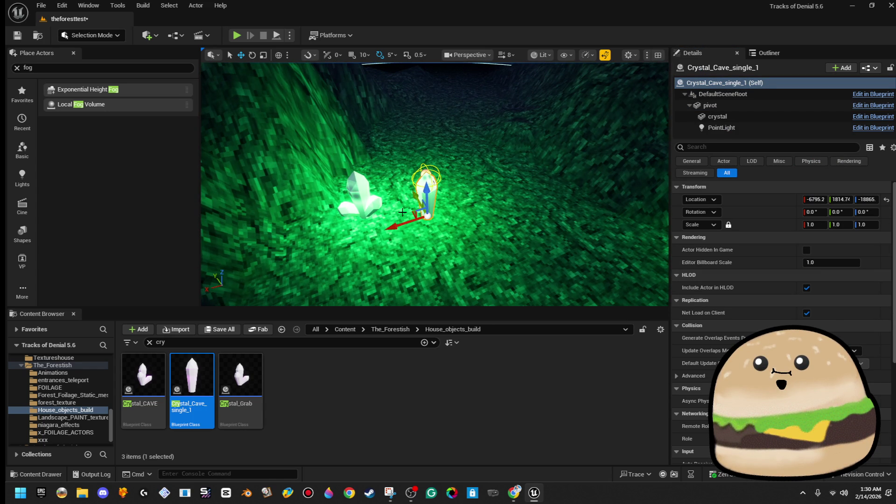
{"action": "mouse_move", "coordinate": [412, 210]}
{"action": "left_mouse_down"}
{"action": "mouse_move", "coordinate": [480, 94]}
{"action": "mouse_move", "coordinate": [492, 97]}
{"action": "left_mouse_up"}
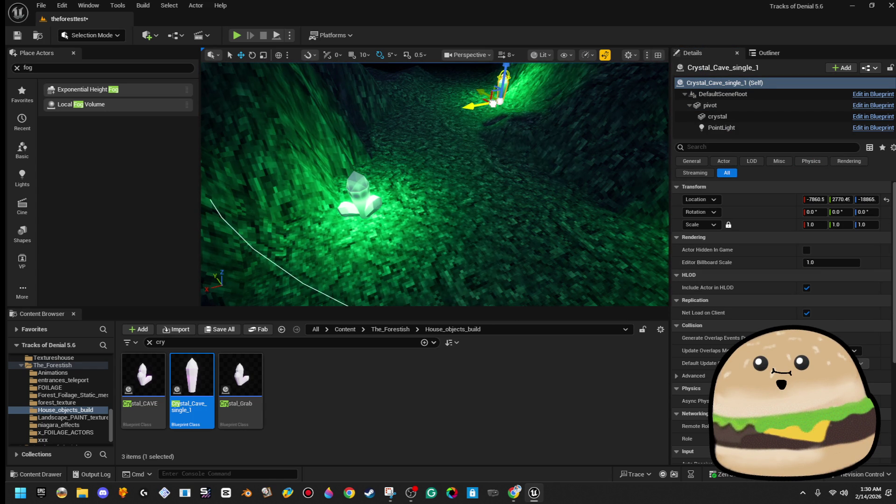
{"action": "key", "text": "f"}
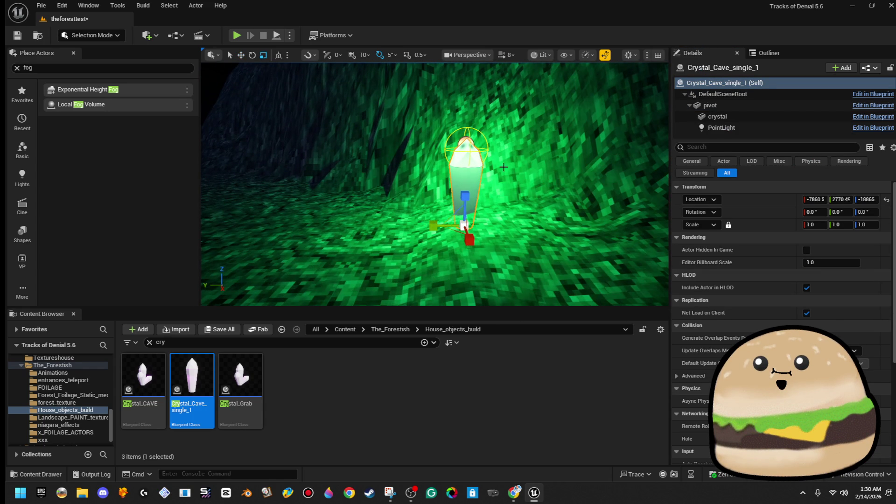
{"action": "key", "text": "w"}
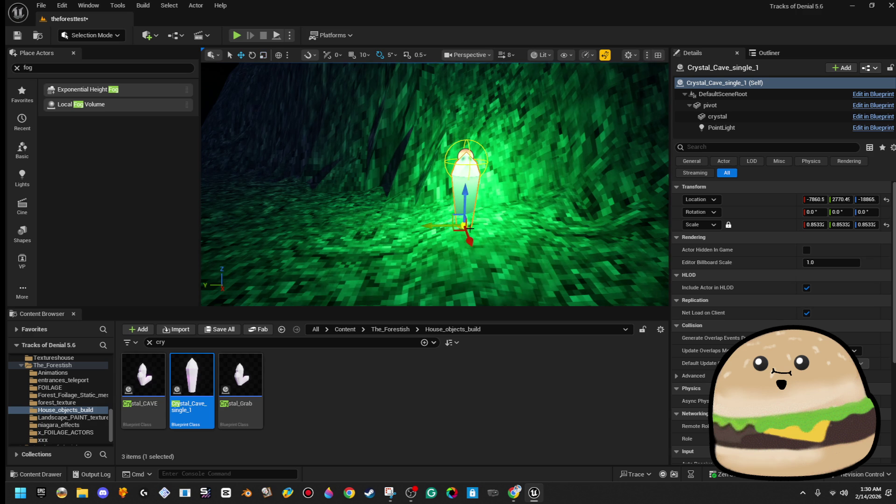
Alt-drag a copy of the crystal to the left, tilt it about 5 degrees and stretch it taller
{"action": "mouse_move", "coordinate": [434, 237]}
{"action": "left_mouse_down"}
{"action": "mouse_move", "coordinate": [342, 218]}
{"action": "mouse_move", "coordinate": [362, 223]}
{"action": "left_mouse_up"}
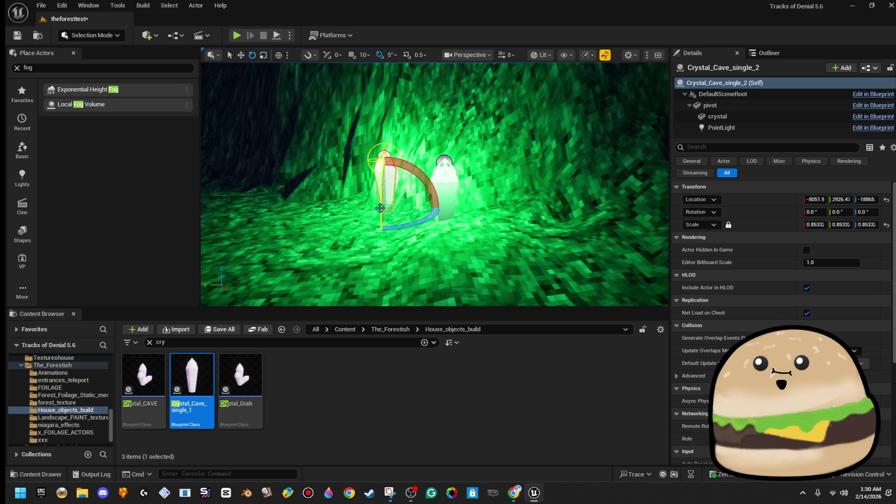
{"action": "left_click_drag", "start_coordinate": [384, 184], "coordinate": [396, 244]}
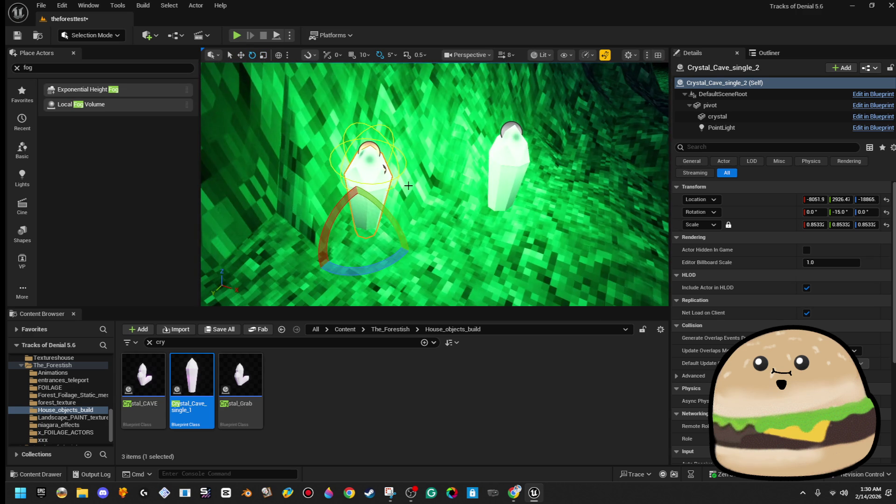
{"action": "key", "text": "r"}
{"action": "left_click_drag", "start_coordinate": [360, 206], "coordinate": [368, 189]}
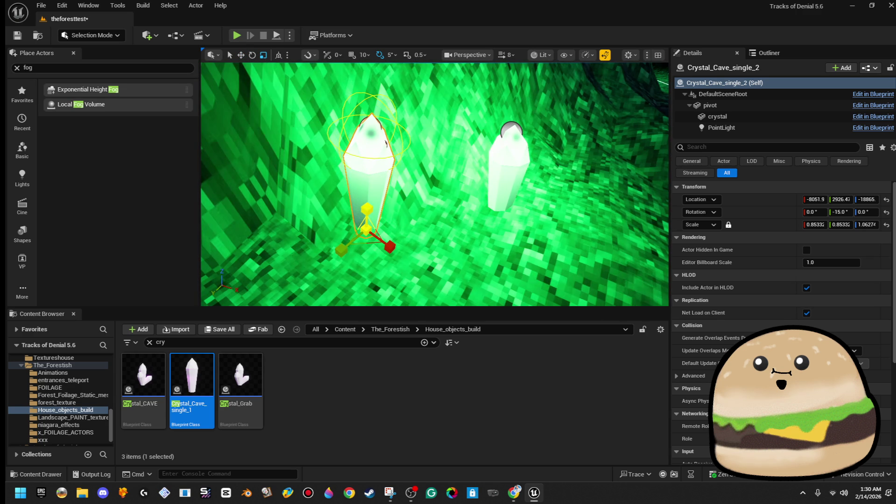
{"action": "key", "text": "w"}
Add two more crystal copies to the right and lower right, spinning one around its vertical axis
{"action": "mouse_move", "coordinate": [370, 242]}
{"action": "left_mouse_down"}
{"action": "mouse_move", "coordinate": [443, 251]}
{"action": "mouse_move", "coordinate": [438, 233]}
{"action": "left_mouse_up"}
{"action": "key", "text": "r"}
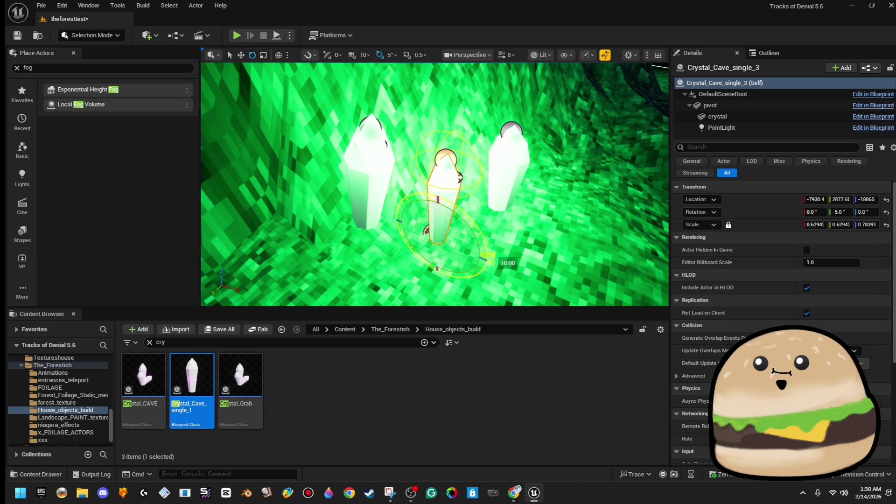
{"action": "mouse_move", "coordinate": [490, 255]}
{"action": "left_mouse_down"}
{"action": "mouse_move", "coordinate": [467, 262]}
{"action": "mouse_move", "coordinate": [480, 266]}
{"action": "mouse_move", "coordinate": [464, 260]}
{"action": "mouse_move", "coordinate": [395, 302]}
{"action": "mouse_move", "coordinate": [485, 235]}
{"action": "mouse_move", "coordinate": [453, 223]}
{"action": "mouse_move", "coordinate": [506, 261]}
{"action": "left_mouse_up"}
{"action": "key", "text": "w"}
{"action": "key", "text": "e"}
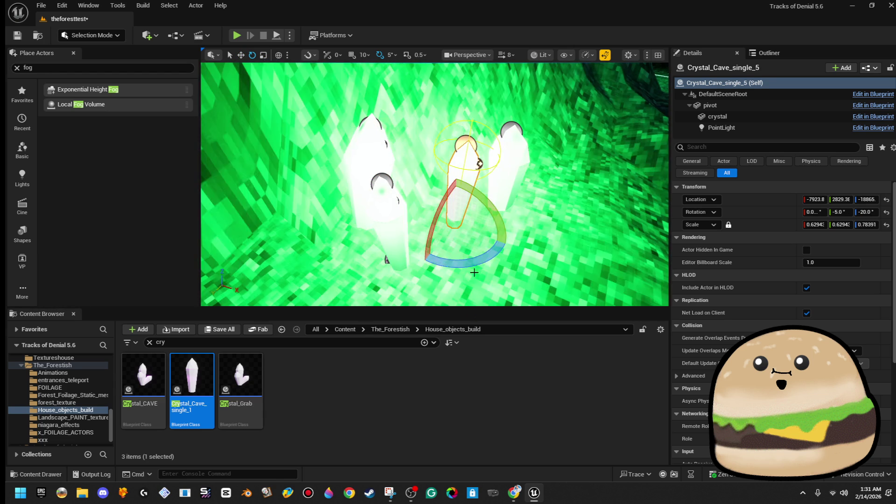
{"action": "key", "text": "w"}
{"action": "mouse_move", "coordinate": [460, 231]}
{"action": "left_mouse_down"}
{"action": "mouse_move", "coordinate": [528, 302]}
{"action": "mouse_move", "coordinate": [472, 264]}
{"action": "left_mouse_up"}
{"action": "key", "text": "r"}
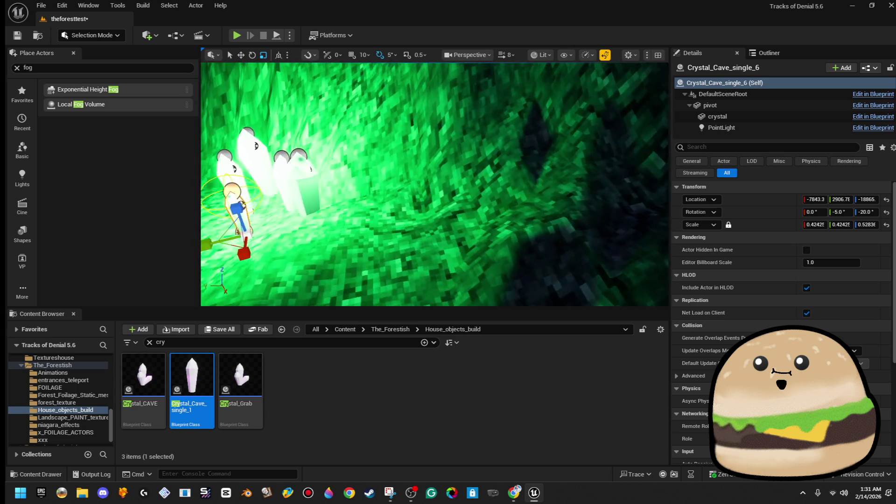
Slide two single crystals to the left across the cave floor
{"action": "left_click", "coordinate": [449, 155]}
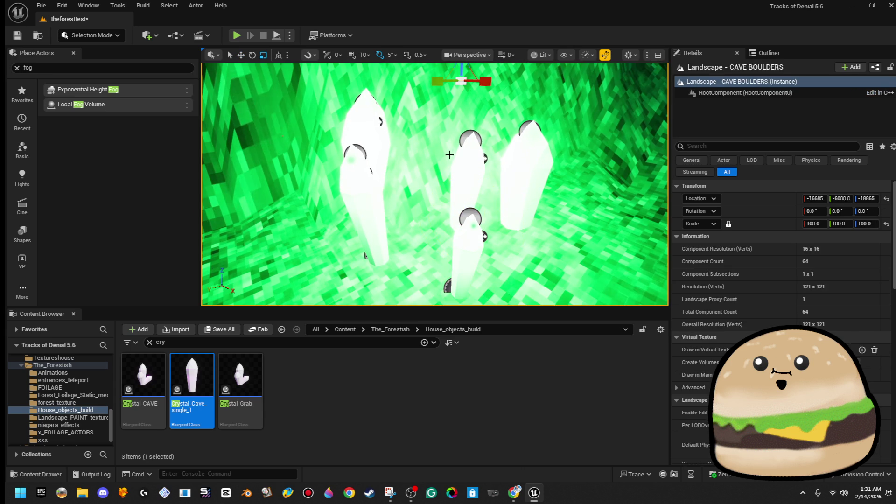
{"action": "left_click", "coordinate": [469, 187]}
{"action": "scroll", "coordinate": [479, 214], "scroll_direction": "down", "scroll_amount": 5}
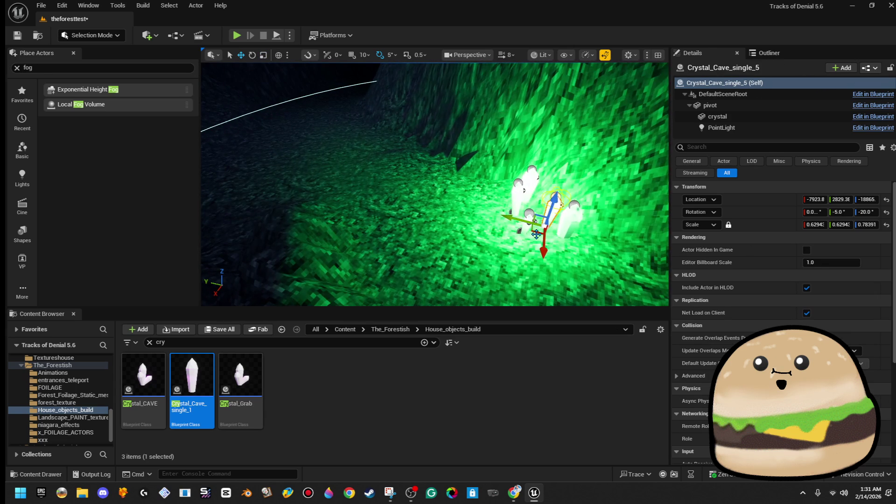
{"action": "left_click_drag", "start_coordinate": [522, 232], "coordinate": [278, 214]}
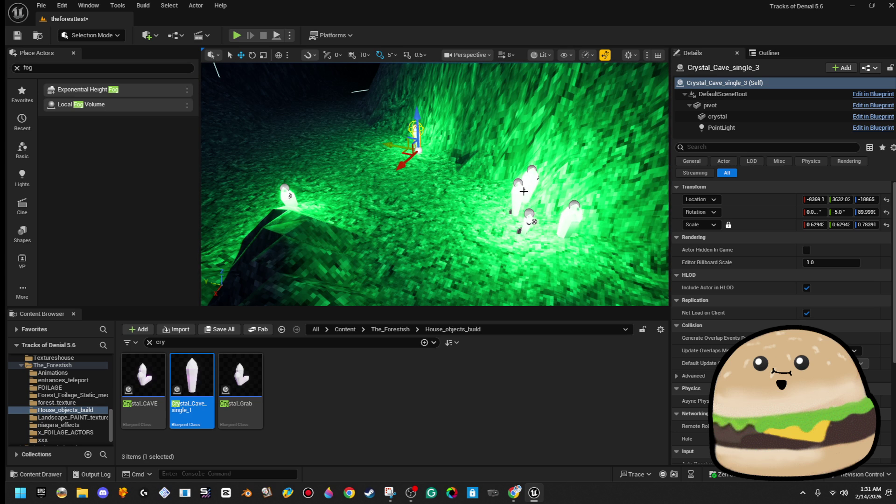
{"action": "mouse_move", "coordinate": [482, 210]}
{"action": "left_mouse_down"}
{"action": "mouse_move", "coordinate": [265, 150]}
{"action": "mouse_move", "coordinate": [340, 173]}
{"action": "left_mouse_up"}
Move a group of three crystals into the upper-right cave area and rotate them -60 degrees around vertical
{"action": "left_click_drag", "start_coordinate": [534, 262], "coordinate": [525, 258]}
{"action": "left_click", "coordinate": [304, 203], "text": "ctrl"}
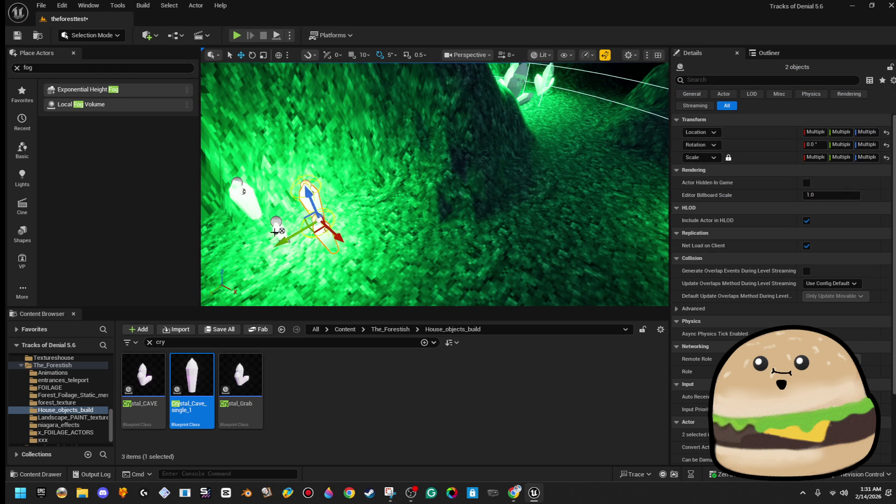
{"action": "mouse_move", "coordinate": [284, 257]}
{"action": "left_mouse_down"}
{"action": "mouse_move", "coordinate": [471, 200]}
{"action": "mouse_move", "coordinate": [544, 132]}
{"action": "left_mouse_up"}
{"action": "key", "text": "f"}
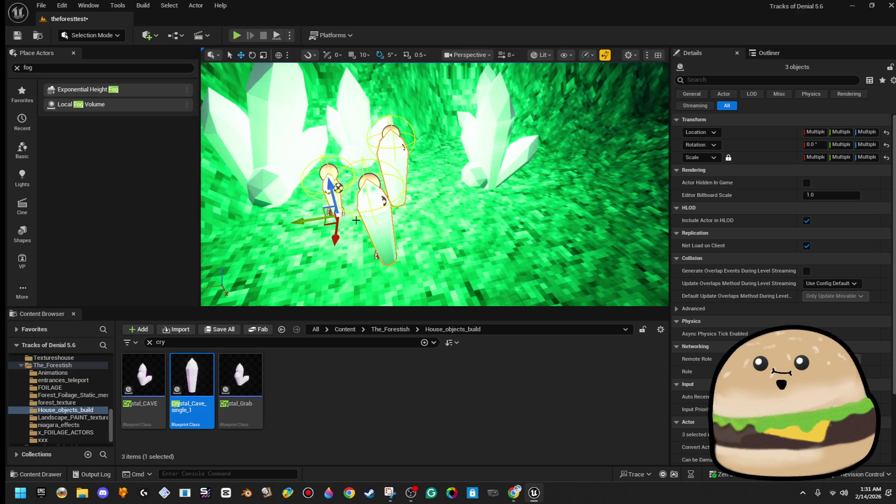
{"action": "scroll", "coordinate": [320, 197], "scroll_direction": "up", "scroll_amount": 2}
{"action": "scroll", "coordinate": [319, 197], "scroll_direction": "up", "scroll_amount": 1}
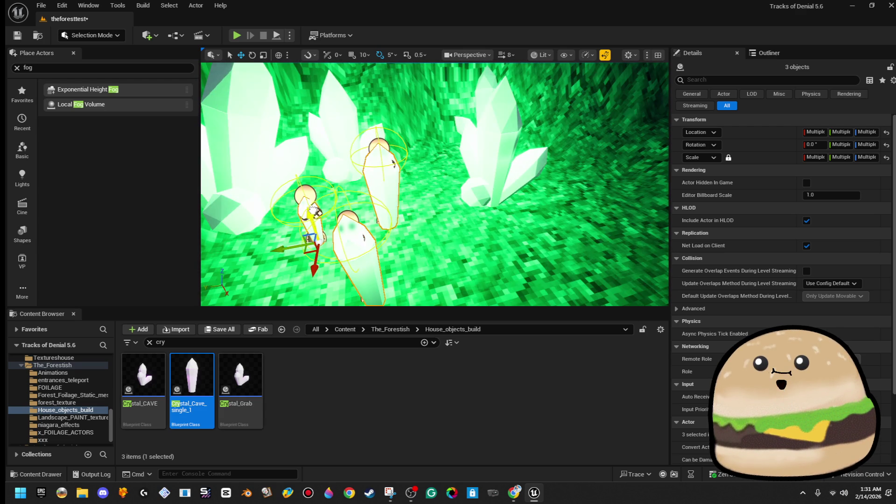
{"action": "key", "text": "e"}
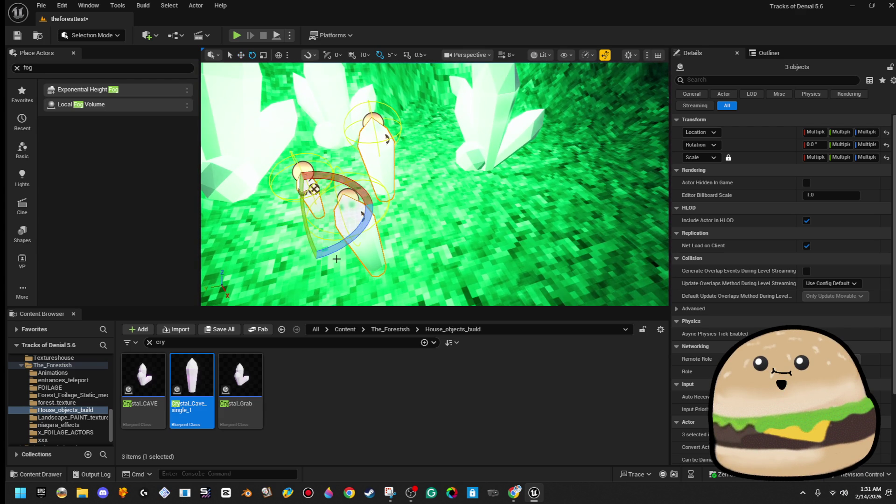
{"action": "mouse_move", "coordinate": [357, 219]}
{"action": "left_mouse_down"}
{"action": "mouse_move", "coordinate": [380, 243]}
{"action": "mouse_move", "coordinate": [370, 246]}
{"action": "left_mouse_up"}
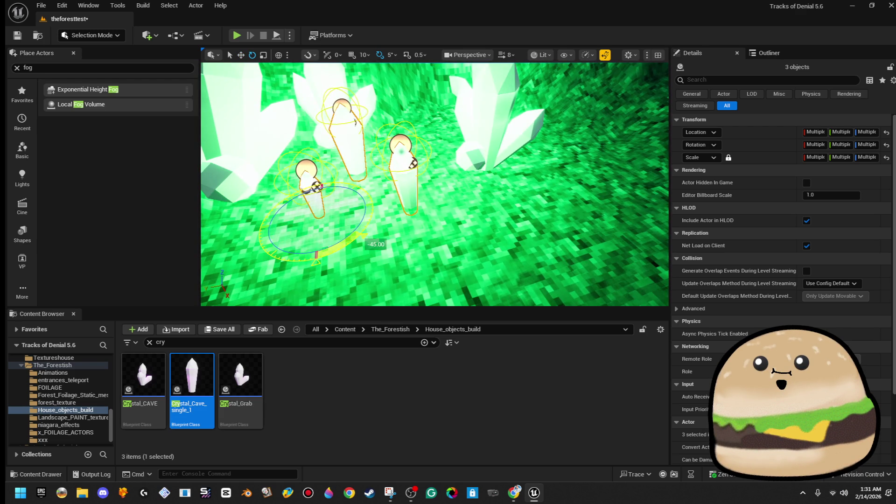
Shift the Crystal_CAVE5 cluster sideways along the floor and start playing the level
{"action": "left_click", "coordinate": [494, 128]}
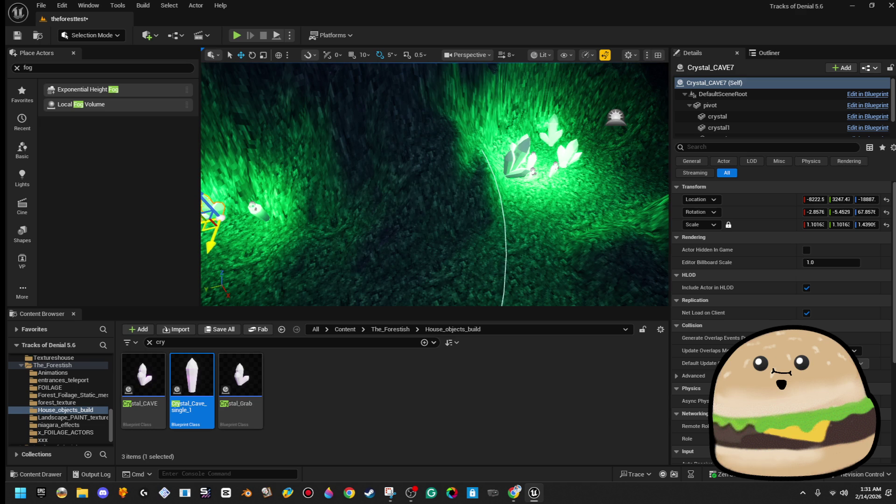
{"action": "mouse_move", "coordinate": [219, 217]}
{"action": "left_mouse_down"}
{"action": "mouse_move", "coordinate": [371, 205]}
{"action": "mouse_move", "coordinate": [380, 214]}
{"action": "mouse_move", "coordinate": [337, 235]}
{"action": "mouse_move", "coordinate": [305, 217]}
{"action": "mouse_move", "coordinate": [343, 224]}
{"action": "mouse_move", "coordinate": [333, 221]}
{"action": "mouse_move", "coordinate": [347, 62]}
{"action": "left_mouse_up"}
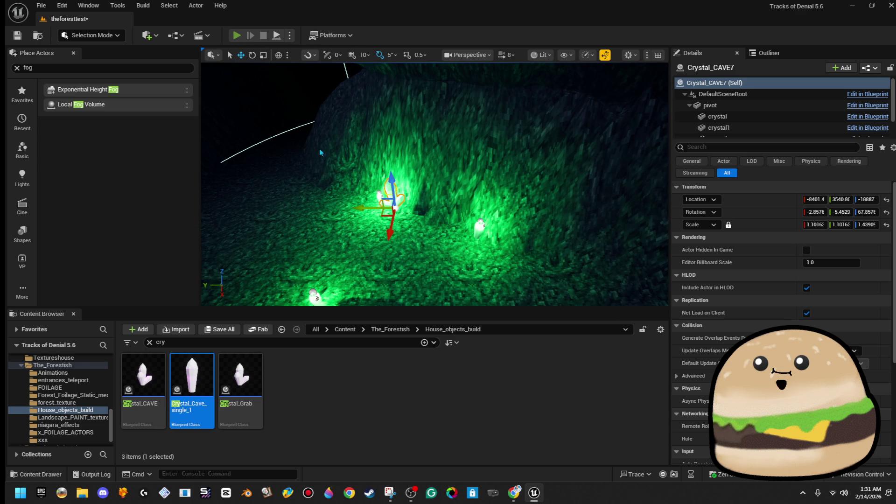
{"action": "key", "text": "alt+p"}
Walk through the full-screen cave playtest past the green crystals, then stop with Esc
{"action": "key", "text": "F11"}
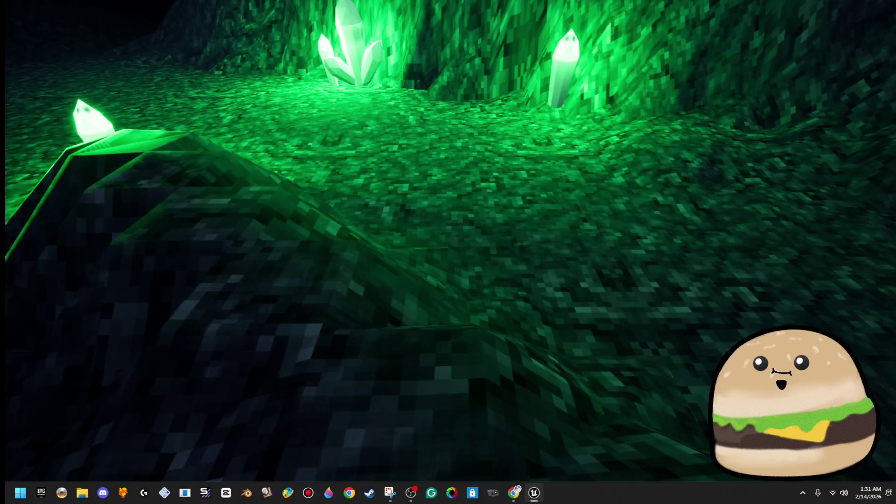
{"action": "key", "text": "w"}
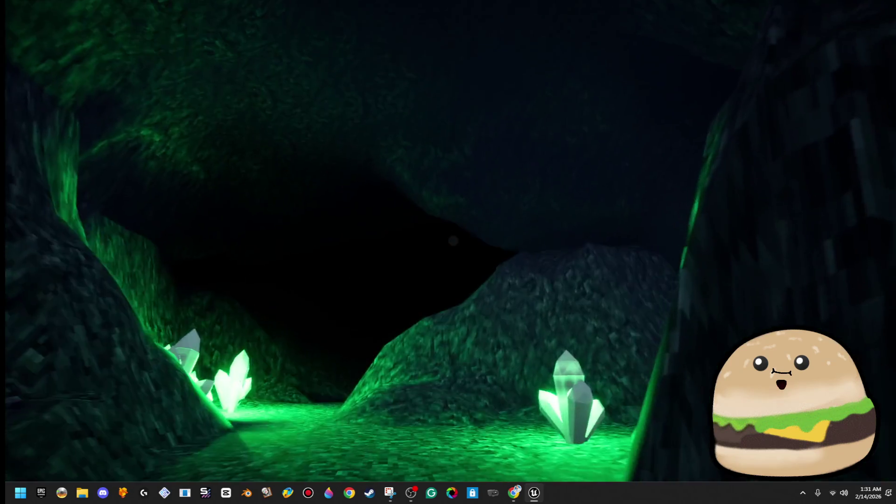
{"action": "key", "text": "w"}
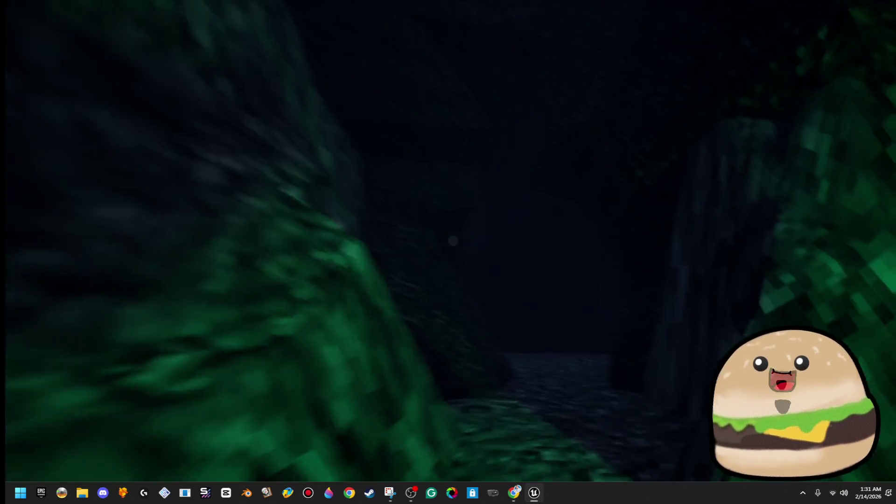
{"action": "key", "text": "w"}
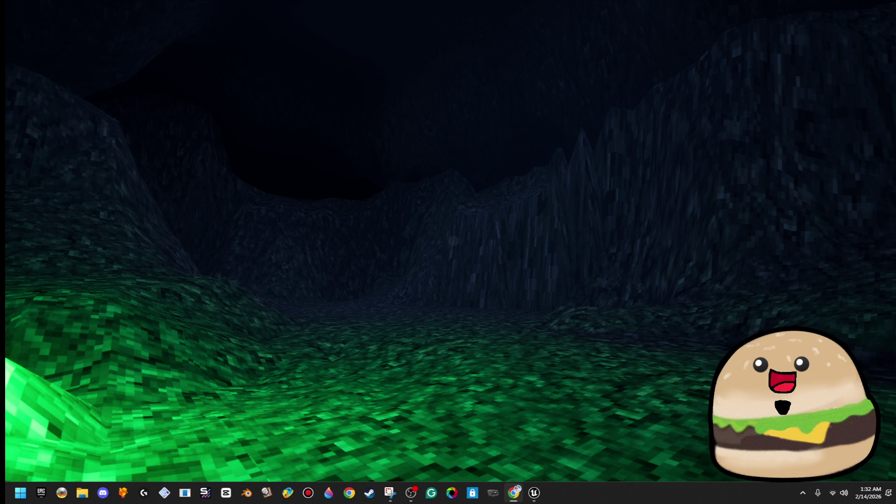
{"action": "left_click", "coordinate": [531, 245]}
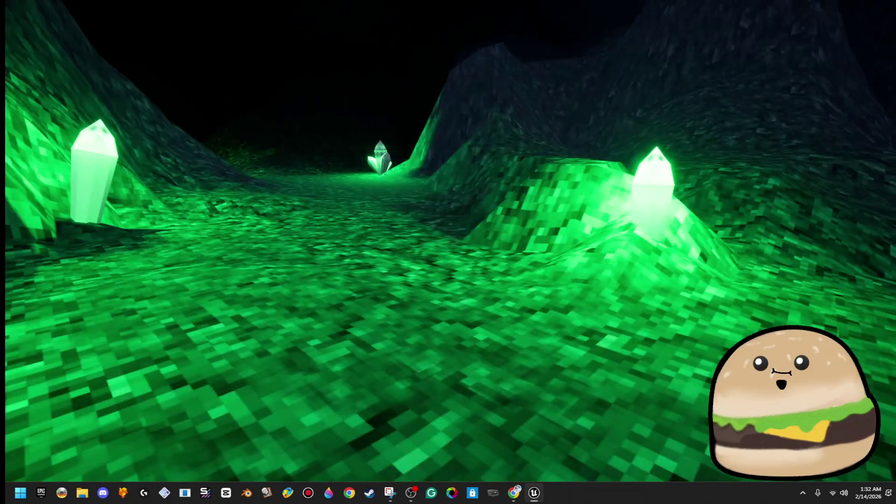
{"action": "key", "text": "Escape"}
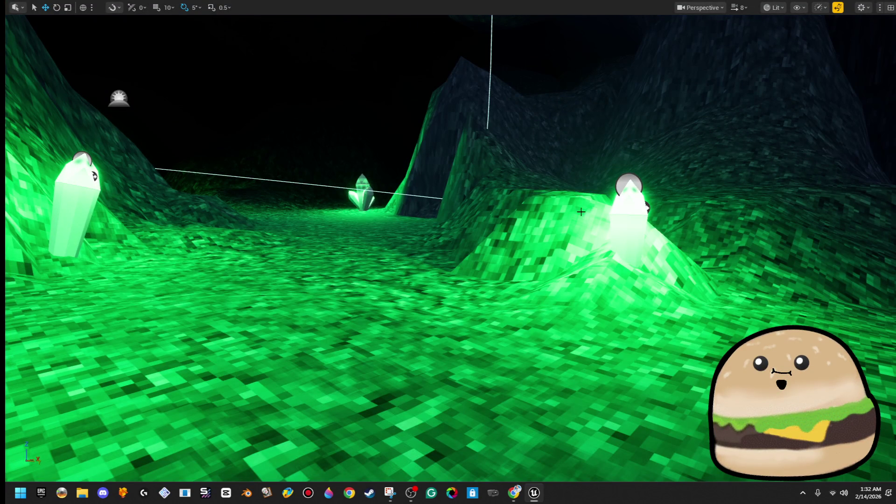
Move the right-hand crystal light up and to the right, then scale it down uniformly
{"action": "left_click", "coordinate": [630, 229]}
{"action": "key", "text": "f"}
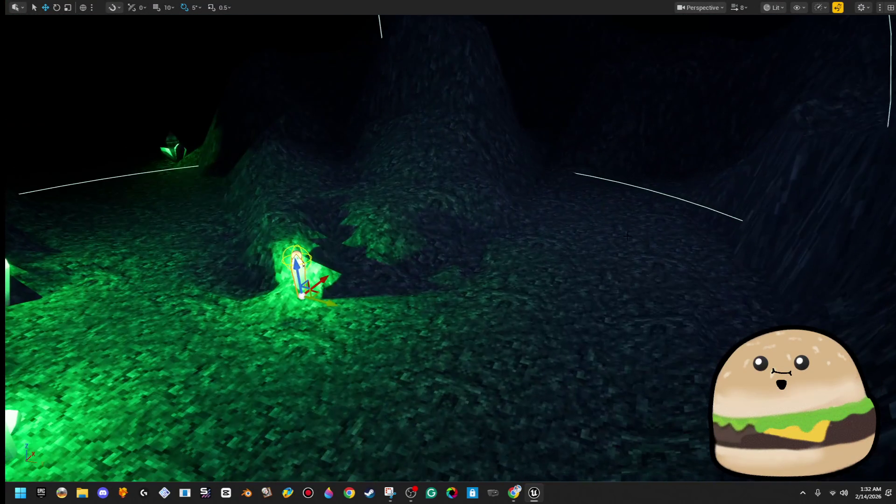
{"action": "left_click_drag", "start_coordinate": [628, 236], "coordinate": [487, 258]}
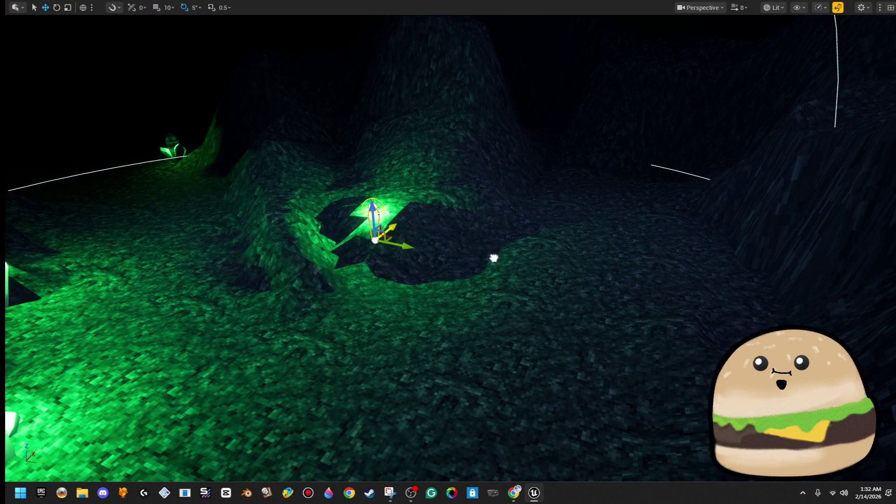
{"action": "mouse_move", "coordinate": [389, 242]}
{"action": "left_mouse_down"}
{"action": "mouse_move", "coordinate": [541, 243]}
{"action": "mouse_move", "coordinate": [520, 239]}
{"action": "mouse_move", "coordinate": [539, 225]}
{"action": "left_mouse_up"}
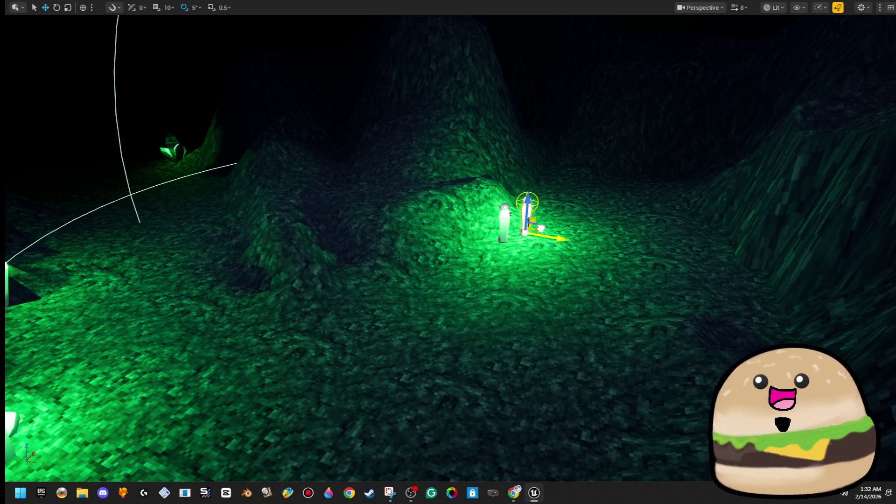
{"action": "key", "text": "f"}
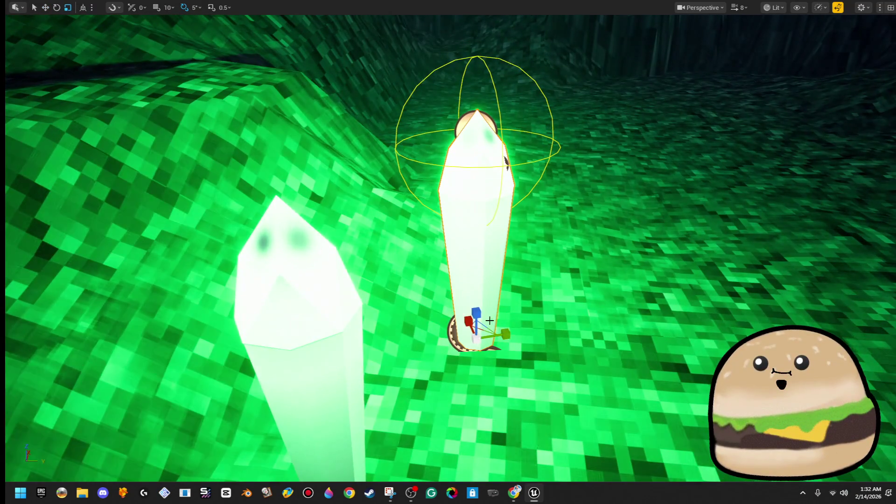
{"action": "key", "text": "r"}
{"action": "mouse_move", "coordinate": [476, 334]}
{"action": "left_mouse_down"}
{"action": "mouse_move", "coordinate": [467, 348]}
{"action": "mouse_move", "coordinate": [436, 346]}
{"action": "mouse_move", "coordinate": [459, 345]}
{"action": "mouse_move", "coordinate": [467, 354]}
{"action": "mouse_move", "coordinate": [467, 420]}
{"action": "left_mouse_up"}
{"action": "key", "text": "w"}
Move a crystal cluster left and Alt-drag a copy of it beside the passage
{"action": "left_click_drag", "start_coordinate": [448, 280], "coordinate": [420, 224]}
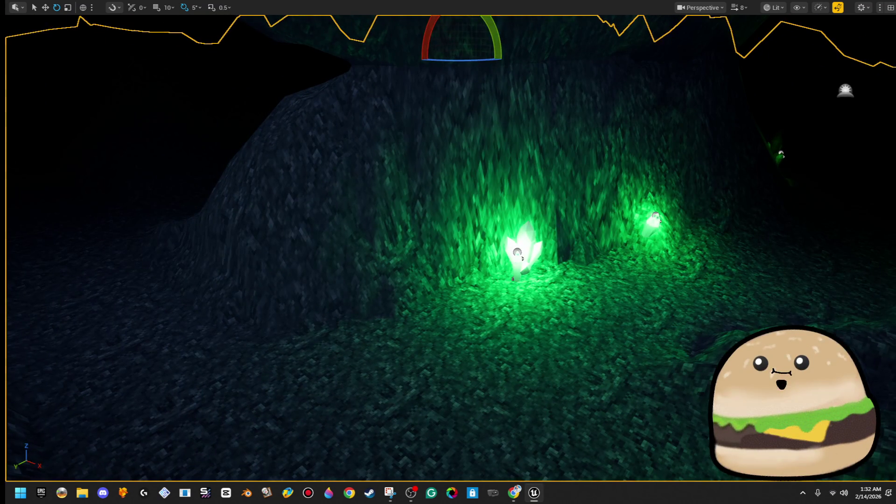
{"action": "left_click", "coordinate": [519, 275]}
{"action": "key", "text": "w"}
{"action": "left_click_drag", "start_coordinate": [522, 280], "coordinate": [388, 298]}
{"action": "left_click_drag", "start_coordinate": [448, 252], "coordinate": [383, 242]}
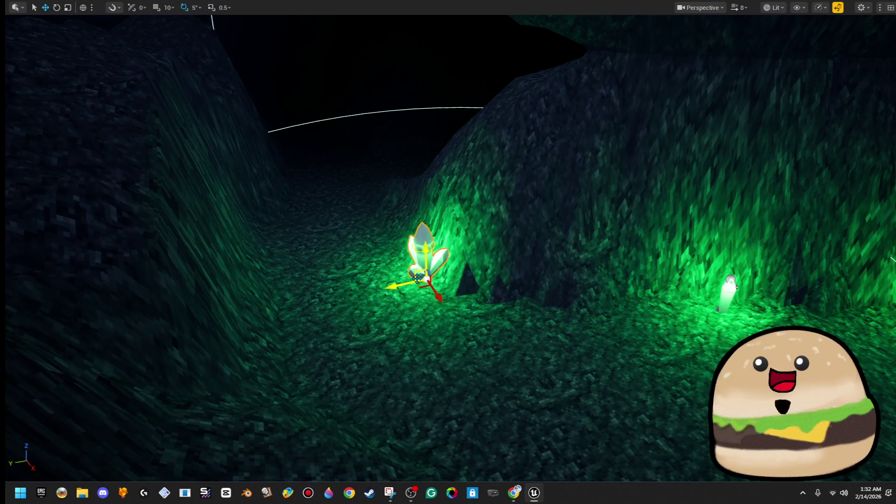
{"action": "mouse_move", "coordinate": [413, 277]}
{"action": "left_mouse_down"}
{"action": "mouse_move", "coordinate": [244, 226]}
{"action": "mouse_move", "coordinate": [357, 237]}
{"action": "mouse_move", "coordinate": [430, 126]}
{"action": "left_mouse_up"}
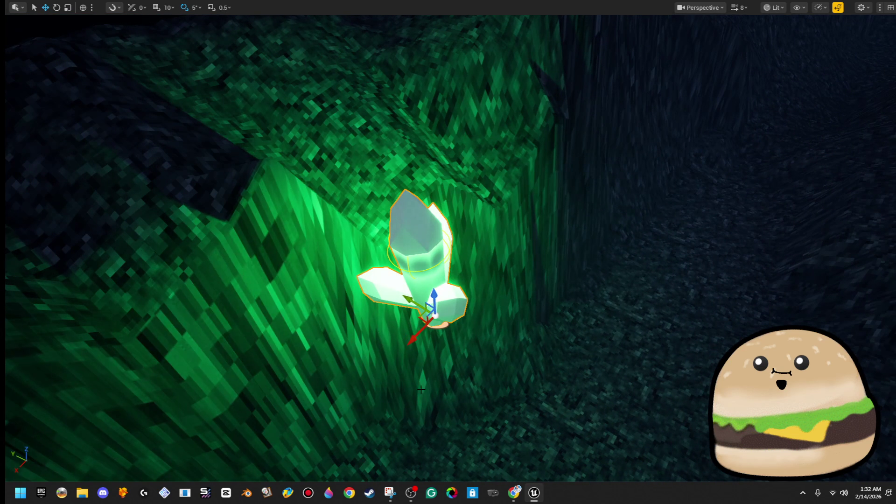
Duplicate the wall crystal into rotated copies to the left and right of the original
{"action": "mouse_move", "coordinate": [416, 319]}
{"action": "left_mouse_down"}
{"action": "mouse_move", "coordinate": [411, 196]}
{"action": "mouse_move", "coordinate": [489, 188]}
{"action": "mouse_move", "coordinate": [504, 171]}
{"action": "left_mouse_up"}
{"action": "key", "text": "e"}
{"action": "mouse_move", "coordinate": [465, 204]}
{"action": "left_mouse_down"}
{"action": "mouse_move", "coordinate": [373, 217]}
{"action": "mouse_move", "coordinate": [309, 194]}
{"action": "mouse_move", "coordinate": [354, 211]}
{"action": "mouse_move", "coordinate": [373, 196]}
{"action": "left_mouse_up"}
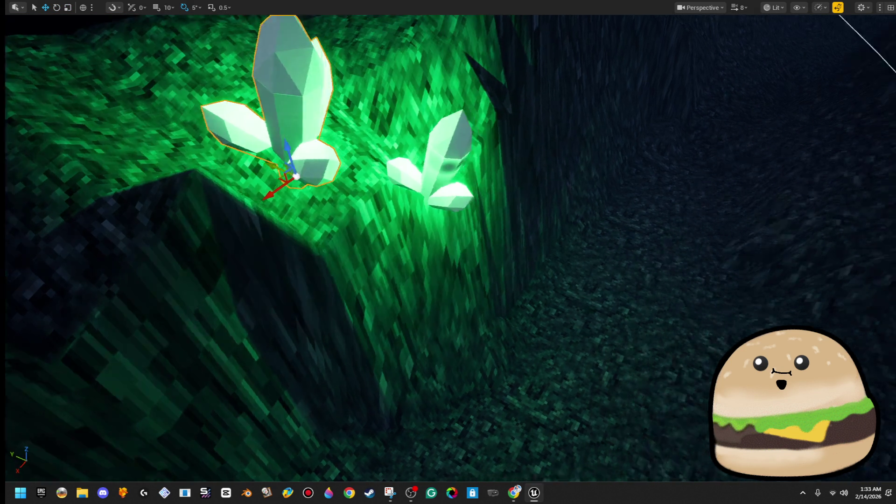
{"action": "key", "text": "e"}
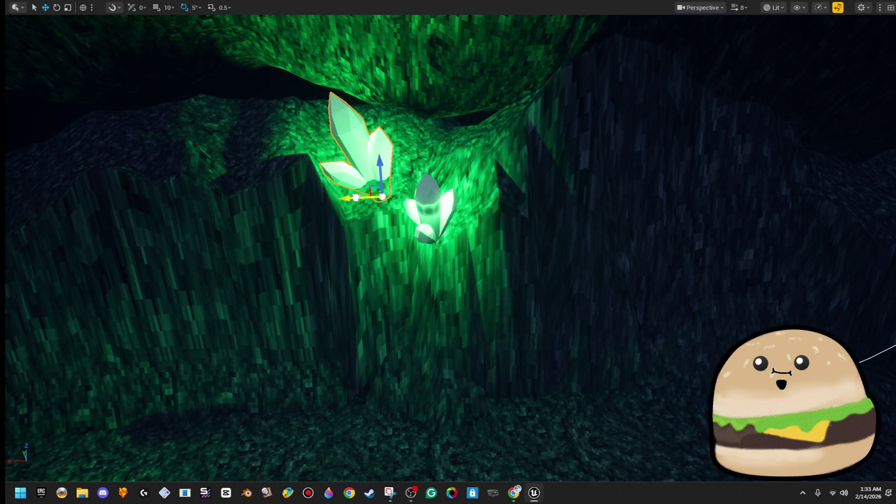
{"action": "mouse_move", "coordinate": [356, 197]}
{"action": "left_mouse_down"}
{"action": "mouse_move", "coordinate": [562, 202]}
{"action": "mouse_move", "coordinate": [506, 198]}
{"action": "mouse_move", "coordinate": [550, 160]}
{"action": "mouse_move", "coordinate": [528, 122]}
{"action": "left_mouse_up"}
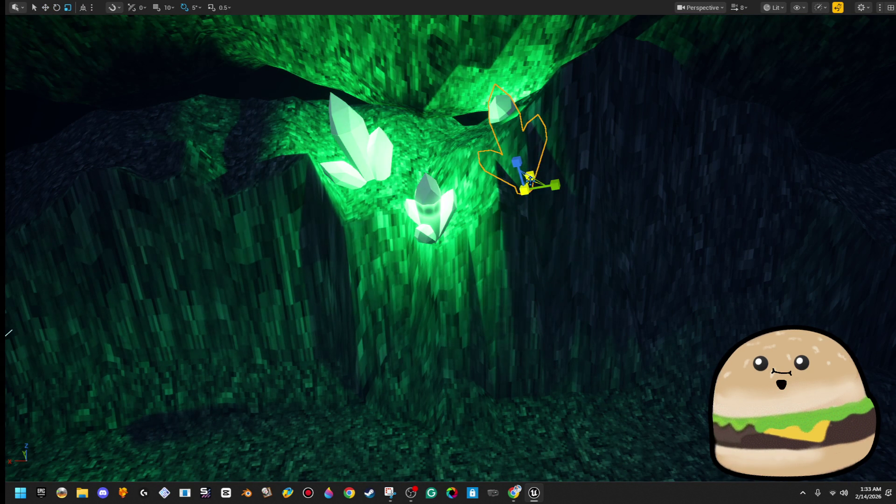
{"action": "key", "text": "e"}
{"action": "mouse_move", "coordinate": [541, 154]}
{"action": "left_mouse_down"}
{"action": "mouse_move", "coordinate": [513, 140]}
{"action": "mouse_move", "coordinate": [500, 196]}
{"action": "left_mouse_up"}
{"action": "key", "text": "w"}
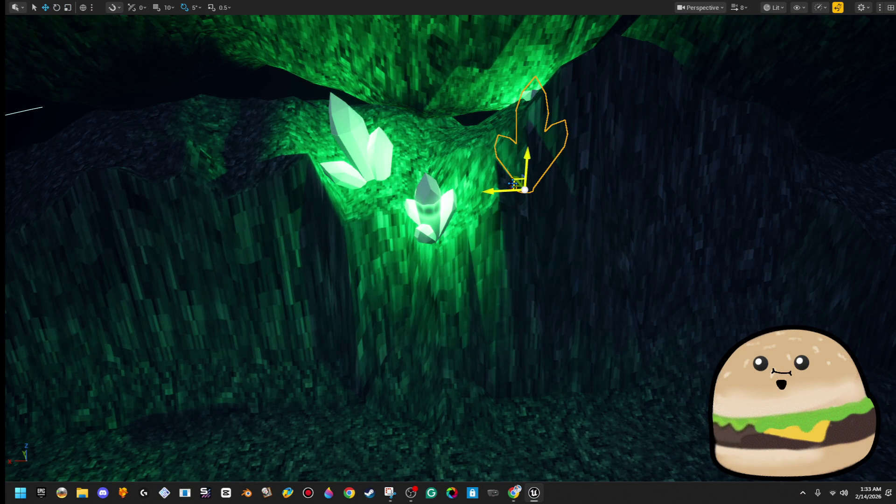
{"action": "mouse_move", "coordinate": [439, 182]}
{"action": "left_mouse_down"}
{"action": "mouse_move", "coordinate": [478, 175]}
{"action": "mouse_move", "coordinate": [506, 116]}
{"action": "mouse_move", "coordinate": [432, 180]}
{"action": "mouse_move", "coordinate": [373, 250]}
{"action": "left_mouse_up"}
{"action": "key", "text": "e"}
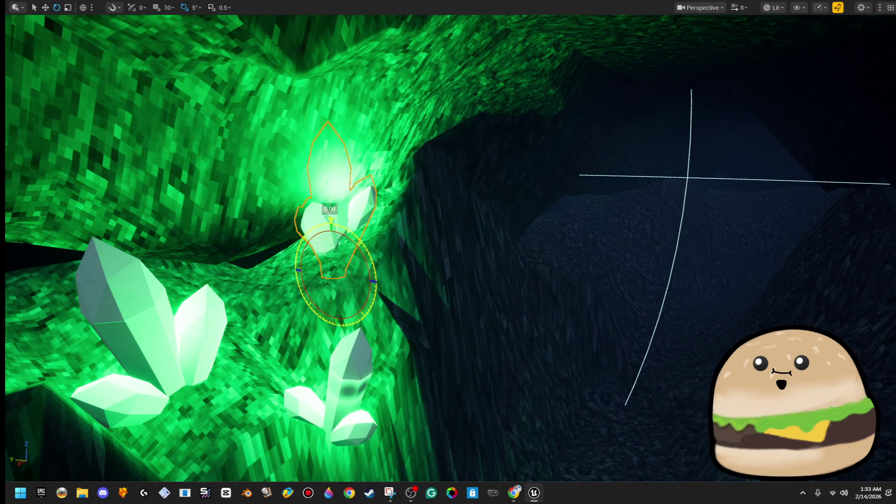
Use Play From Here inside the cave passage and switch the game to full screen with F11
{"action": "mouse_move", "coordinate": [468, 302]}
{"action": "left_mouse_down"}
{"action": "mouse_move", "coordinate": [523, 302]}
{"action": "mouse_move", "coordinate": [469, 302]}
{"action": "left_mouse_up"}
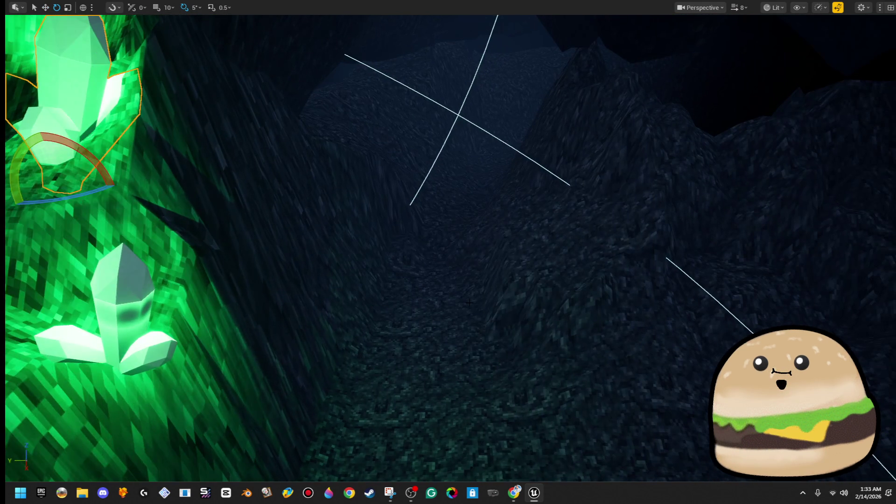
{"action": "right_click", "coordinate": [469, 302]}
{"action": "left_click", "coordinate": [553, 473]}
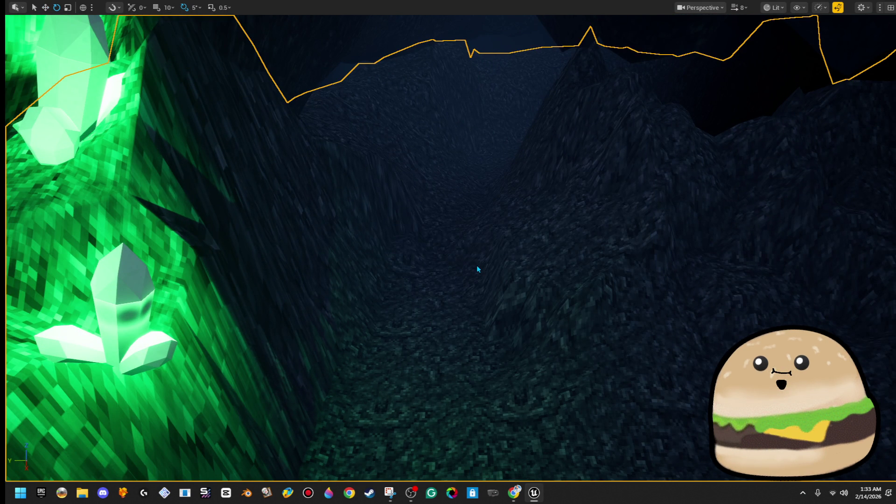
{"action": "key", "text": "F11"}
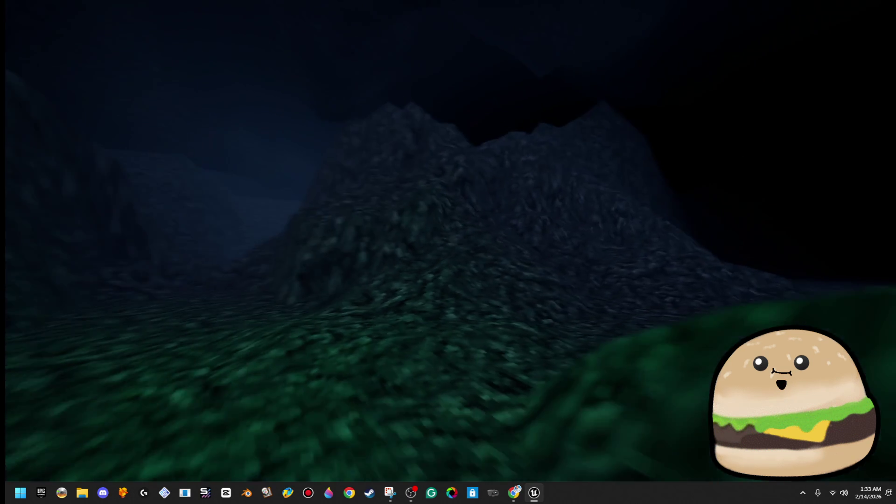
Stop the playtest and return to the full editor layout
{"action": "key", "text": "Escape"}
{"action": "key", "text": "f"}
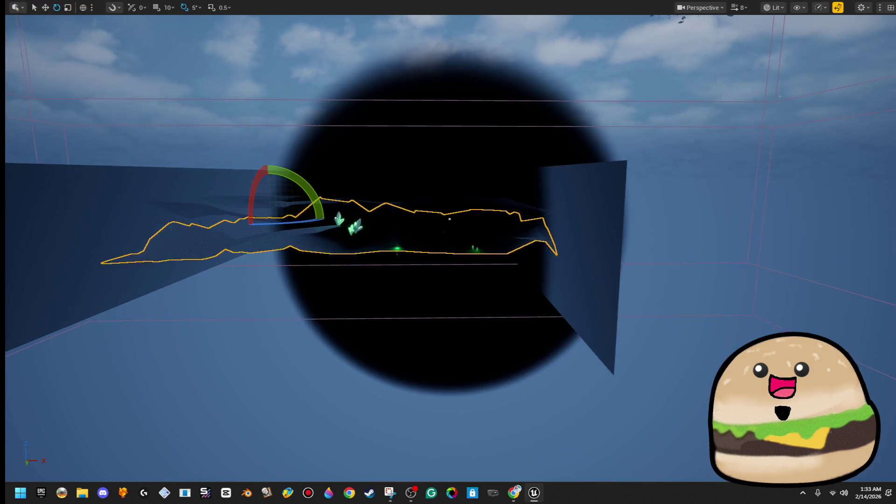
{"action": "key", "text": "F11"}
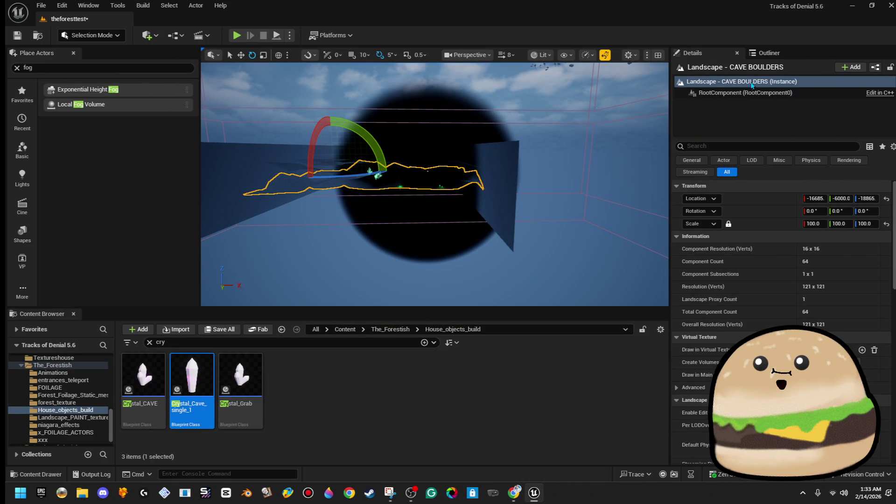
Search the Outliner for 'og', shift the LocalFogVolume sideways, and replay the level full screen
{"action": "left_click", "coordinate": [769, 53]}
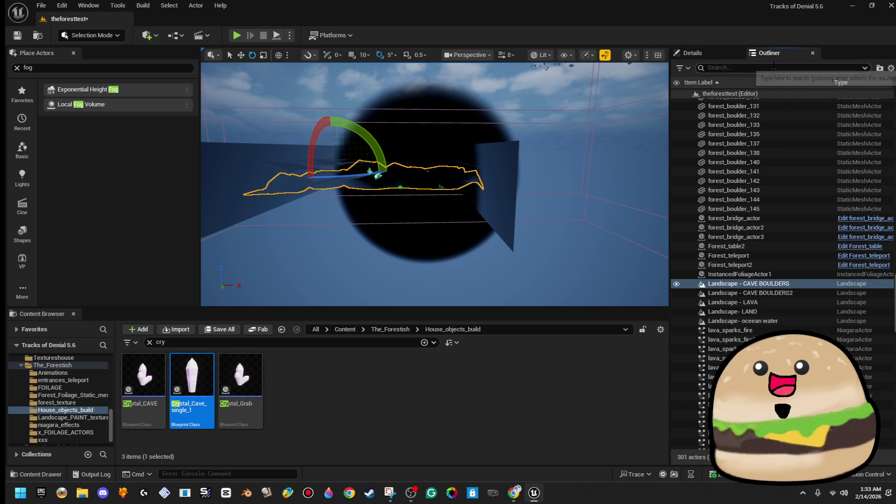
{"action": "type", "text": "fog"}
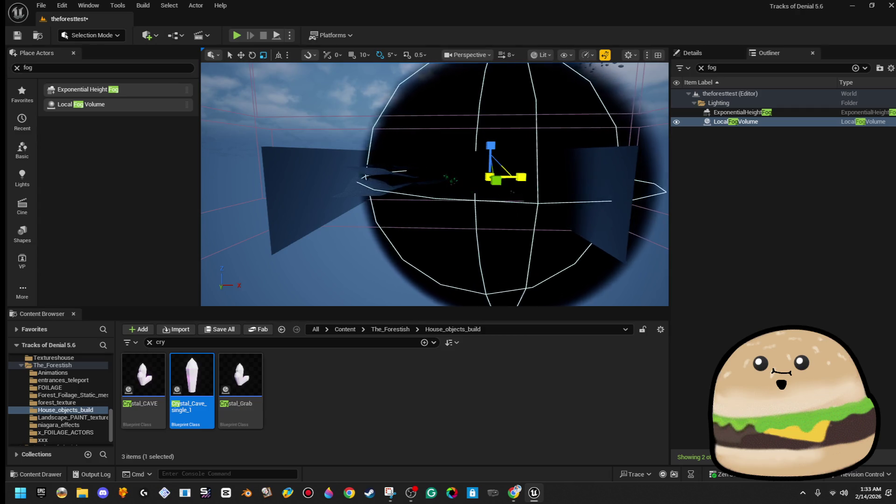
{"action": "mouse_move", "coordinate": [521, 177]}
{"action": "left_mouse_down"}
{"action": "mouse_move", "coordinate": [468, 187]}
{"action": "mouse_move", "coordinate": [446, 135]}
{"action": "mouse_move", "coordinate": [445, 168]}
{"action": "mouse_move", "coordinate": [446, 145]}
{"action": "left_mouse_up"}
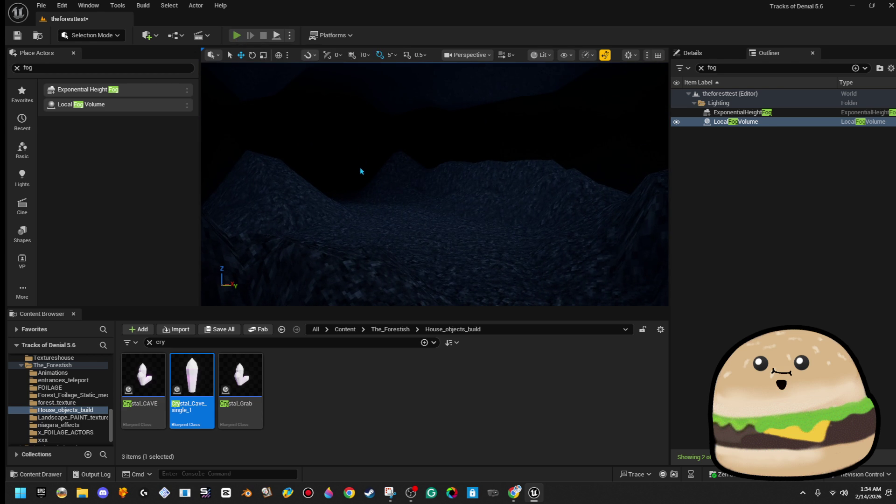
{"action": "key", "text": "alt+p"}
{"action": "key", "text": "F11"}
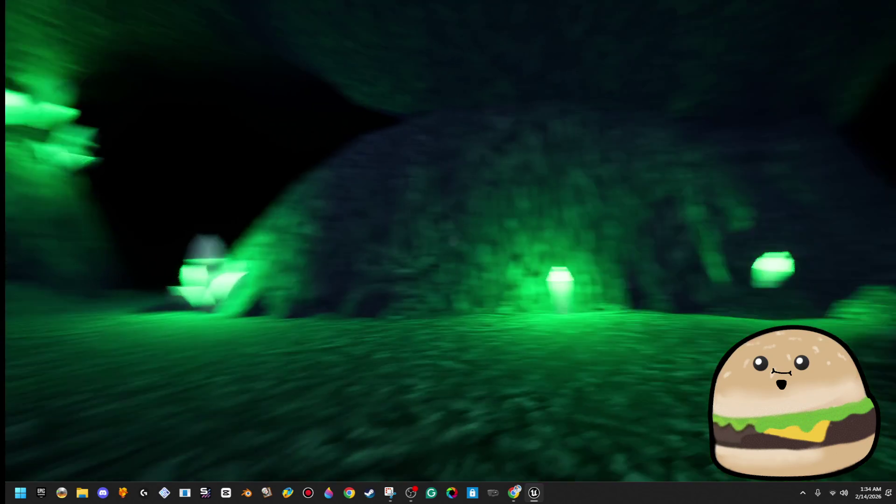
End the fog and crystal playtest with Esc to return to the editor viewport
{"action": "key", "text": "Escape"}
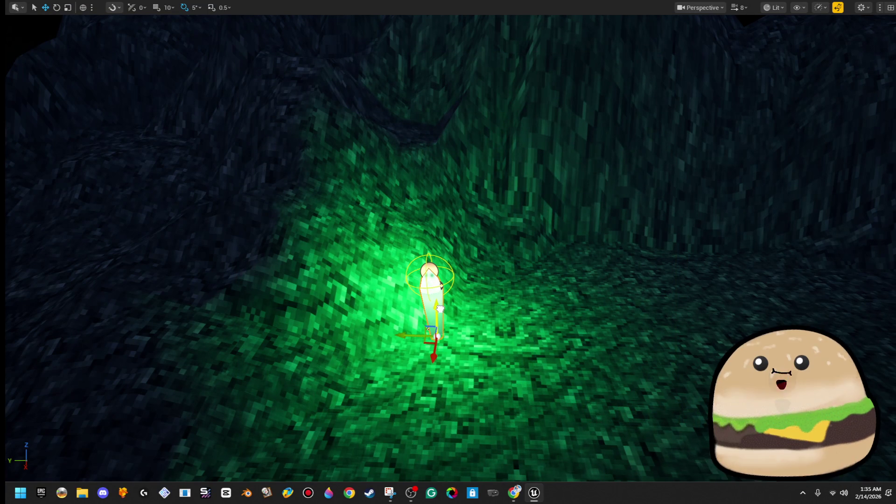
Alt-drag a copy of the crystal light to the right and tilt it, undoing an accidental delete
{"action": "mouse_move", "coordinate": [430, 354]}
{"action": "left_mouse_down", "text": "alt"}
{"action": "mouse_move", "coordinate": [530, 300]}
{"action": "mouse_move", "coordinate": [510, 289]}
{"action": "mouse_move", "coordinate": [626, 300]}
{"action": "mouse_move", "coordinate": [602, 298]}
{"action": "mouse_move", "coordinate": [518, 255]}
{"action": "mouse_move", "coordinate": [514, 269]}
{"action": "left_mouse_up", "text": "alt"}
{"action": "key", "text": "e"}
{"action": "key", "text": "w"}
{"action": "left_click", "coordinate": [503, 248]}
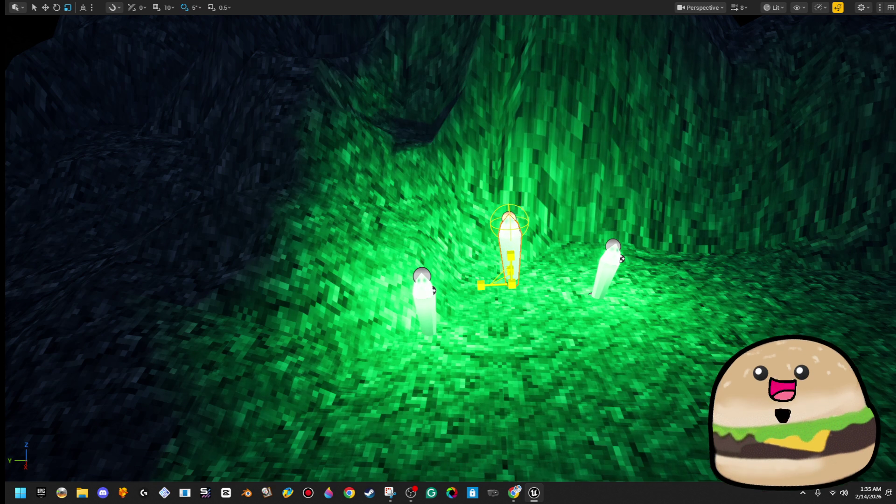
{"action": "key", "text": "Delete"}
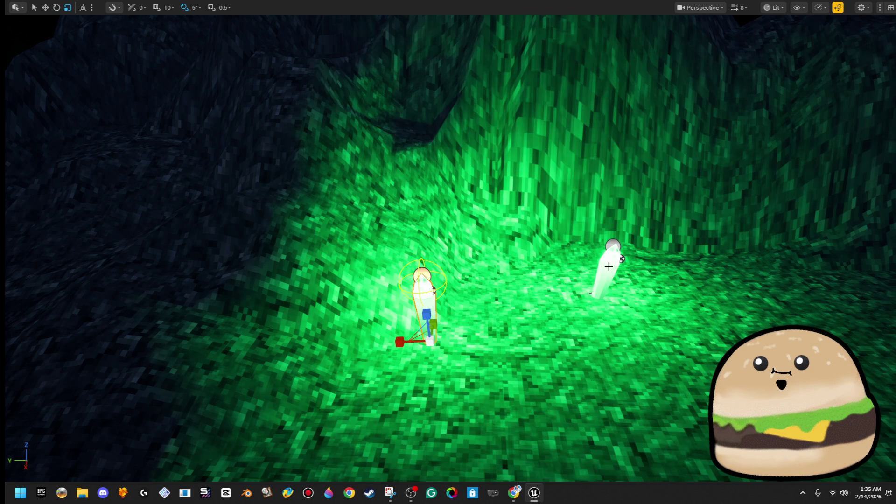
{"action": "key", "text": "ctrl+z"}
Duplicate three selected crystals to the right, then move the smaller copies left and slightly lower
{"action": "left_click", "coordinate": [609, 266], "text": "ctrl"}
{"action": "left_click", "coordinate": [515, 254], "text": "ctrl"}
{"action": "key", "text": "w"}
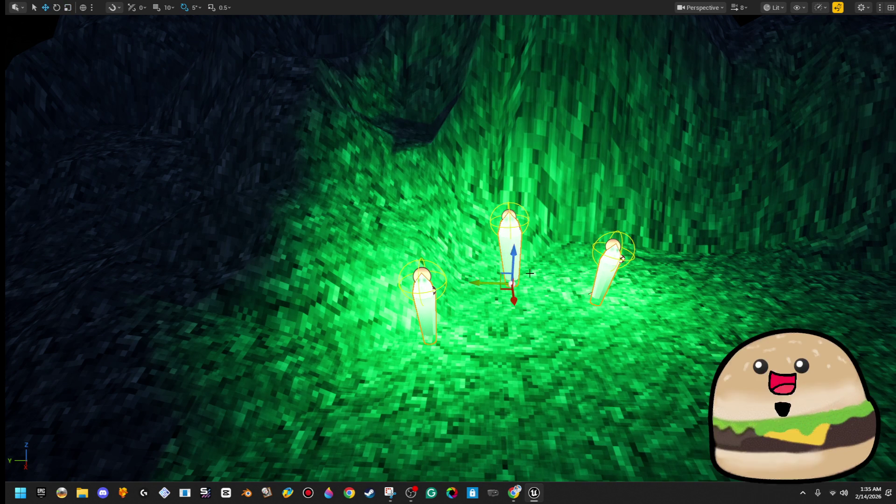
{"action": "left_click_drag", "start_coordinate": [500, 290], "coordinate": [596, 294], "text": "alt"}
{"action": "key", "text": "w"}
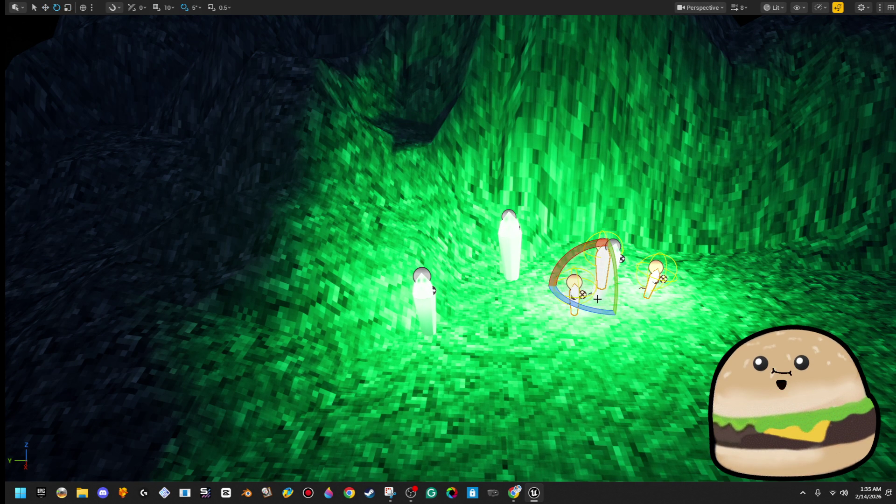
{"action": "key", "text": "w"}
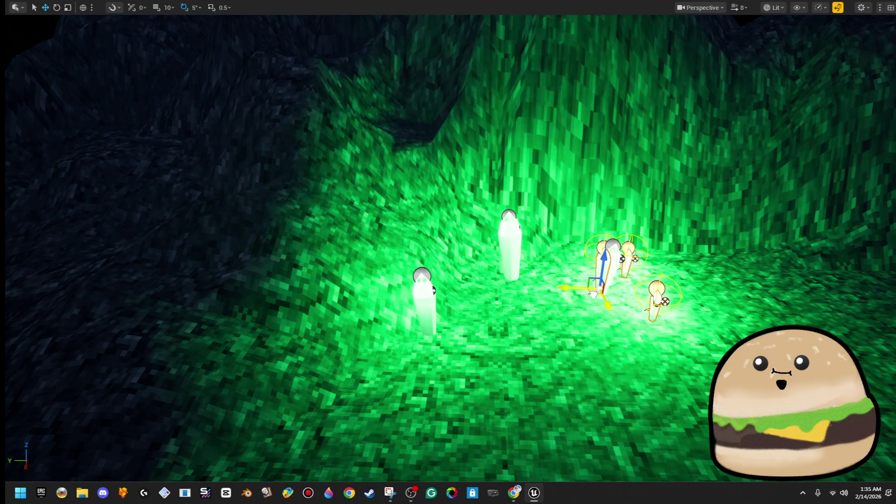
{"action": "left_click_drag", "start_coordinate": [599, 296], "coordinate": [455, 304]}
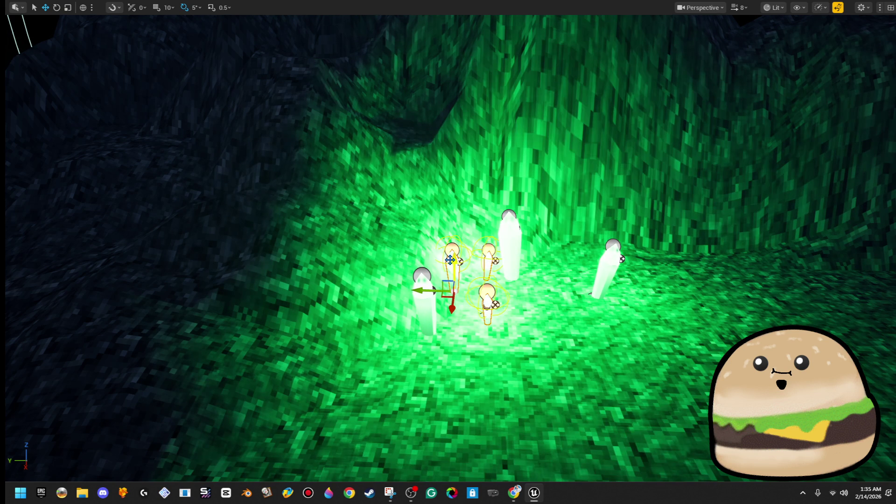
{"action": "mouse_move", "coordinate": [452, 261]}
{"action": "left_mouse_down"}
{"action": "mouse_move", "coordinate": [467, 224]}
{"action": "mouse_move", "coordinate": [467, 121]}
{"action": "left_mouse_up"}
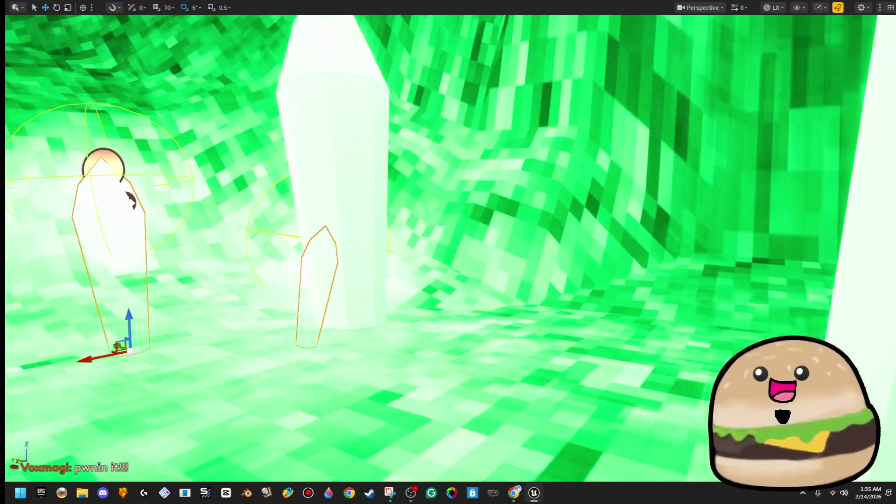
{"action": "mouse_move", "coordinate": [294, 280]}
{"action": "left_mouse_down"}
{"action": "mouse_move", "coordinate": [294, 327]}
{"action": "mouse_move", "coordinate": [280, 303]}
{"action": "mouse_move", "coordinate": [294, 280]}
{"action": "mouse_move", "coordinate": [316, 276]}
{"action": "mouse_move", "coordinate": [336, 289]}
{"action": "mouse_move", "coordinate": [374, 262]}
{"action": "mouse_move", "coordinate": [313, 311]}
{"action": "left_mouse_up"}
{"action": "left_click_drag", "start_coordinate": [386, 329], "coordinate": [413, 319]}
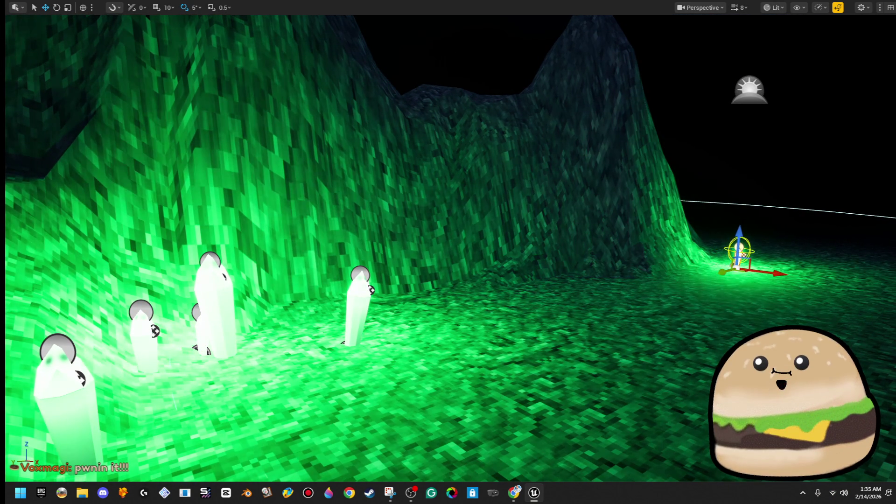
Fly back to the selected crystal group and Alt-drag a copy of it to the right
{"action": "mouse_move", "coordinate": [448, 252]}
{"action": "left_mouse_down"}
{"action": "mouse_move", "coordinate": [429, 250]}
{"action": "mouse_move", "coordinate": [439, 252]}
{"action": "left_mouse_up"}
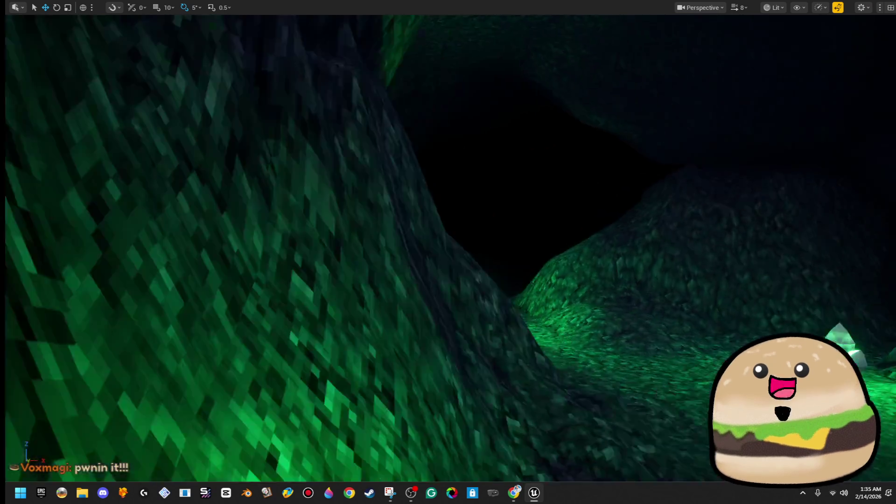
{"action": "left_click_drag", "start_coordinate": [693, 261], "coordinate": [692, 261]}
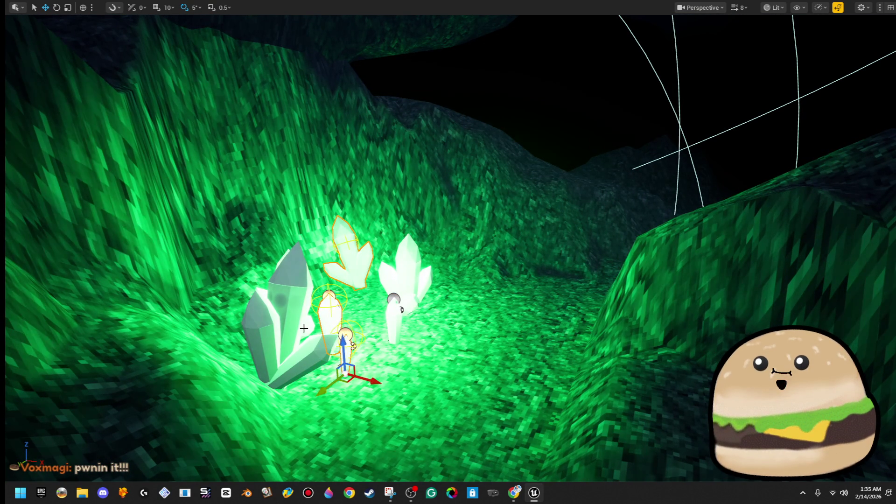
{"action": "left_click_drag", "start_coordinate": [304, 310], "coordinate": [290, 307]}
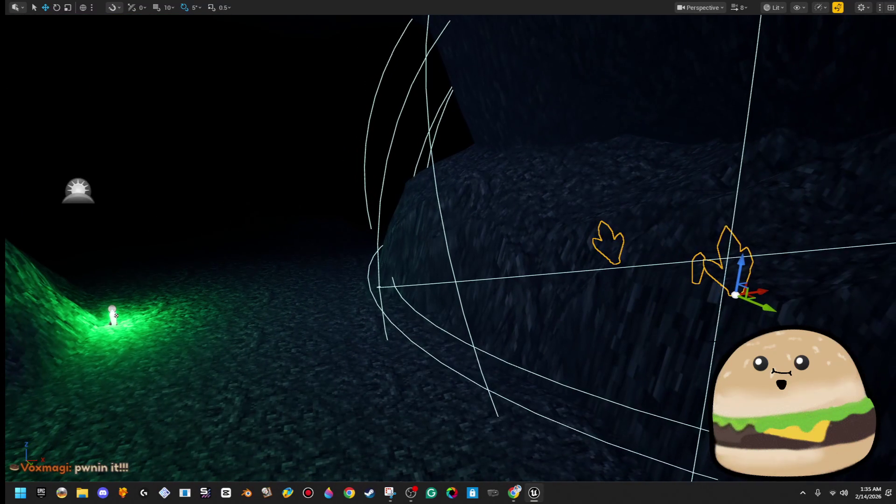
{"action": "left_click_drag", "start_coordinate": [757, 297], "coordinate": [794, 289]}
{"action": "left_click_drag", "start_coordinate": [367, 230], "coordinate": [367, 225]}
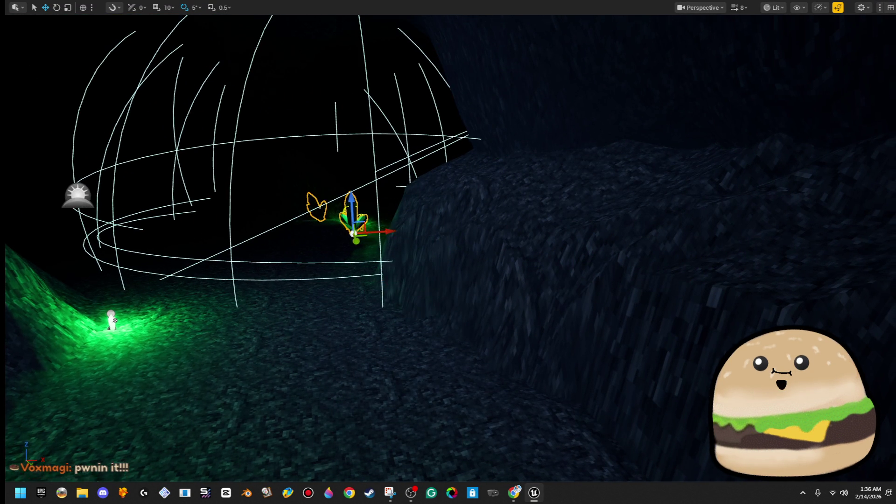
{"action": "left_click_drag", "start_coordinate": [382, 377], "coordinate": [382, 376]}
{"action": "scroll", "coordinate": [382, 376], "scroll_direction": "down", "scroll_amount": 10}
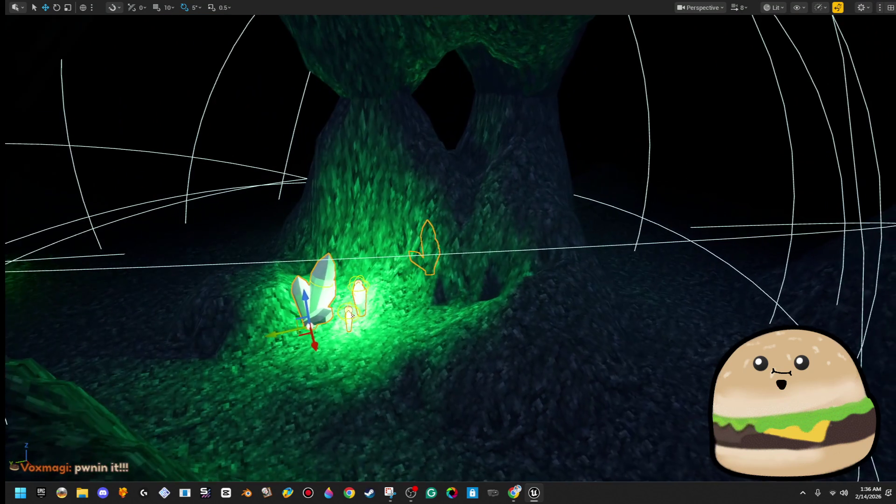
{"action": "left_click_drag", "start_coordinate": [289, 332], "coordinate": [814, 334]}
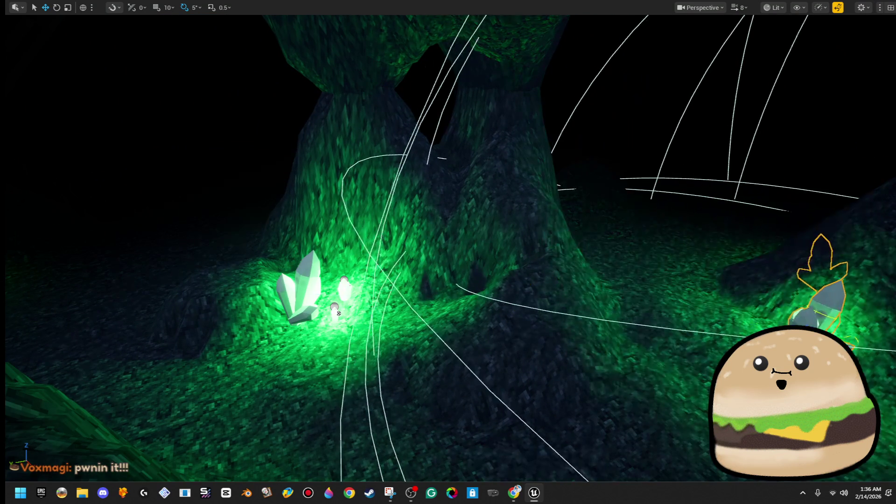
Rotate the copied crystal group to 70 degrees and circle the view to inspect it
{"action": "key", "text": "f"}
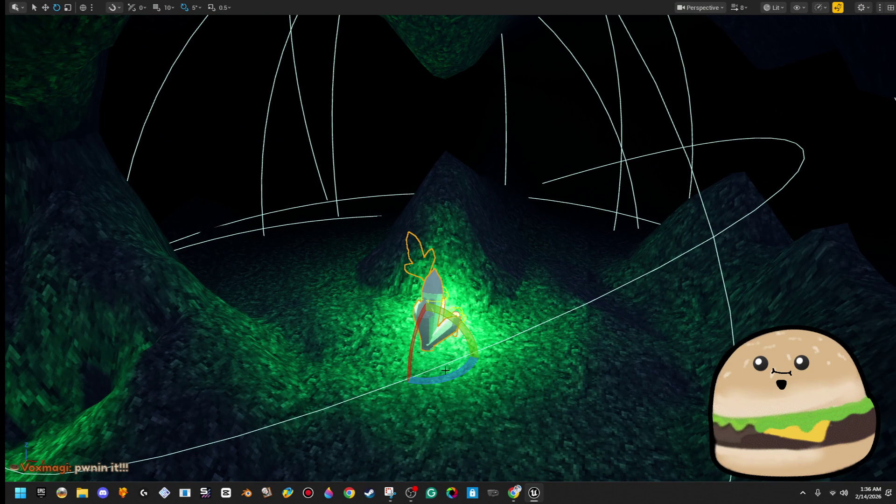
{"action": "left_click_drag", "start_coordinate": [468, 374], "coordinate": [428, 386]}
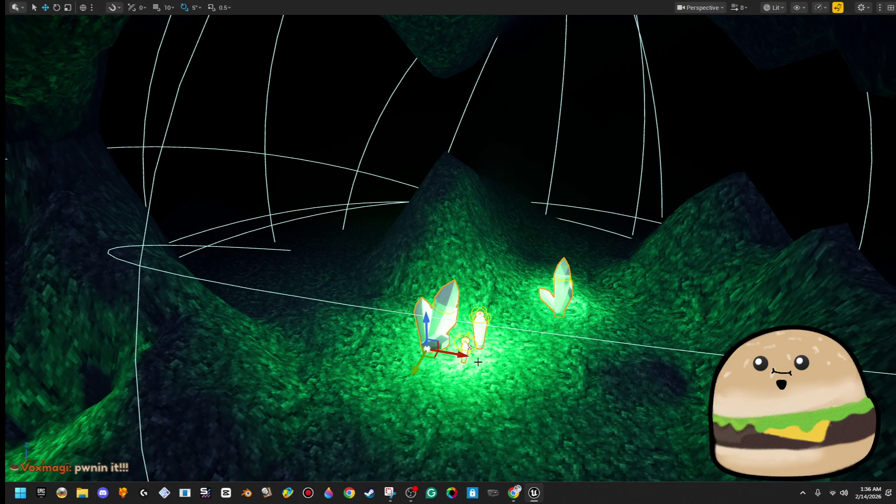
{"action": "left_click_drag", "start_coordinate": [469, 346], "coordinate": [401, 322]}
{"action": "left_click_drag", "start_coordinate": [381, 282], "coordinate": [767, 220]}
{"action": "mouse_move", "coordinate": [855, 258]}
{"action": "left_mouse_down"}
{"action": "mouse_move", "coordinate": [474, 273]}
{"action": "mouse_move", "coordinate": [312, 248]}
{"action": "mouse_move", "coordinate": [397, 220]}
{"action": "mouse_move", "coordinate": [402, 168]}
{"action": "left_mouse_up"}
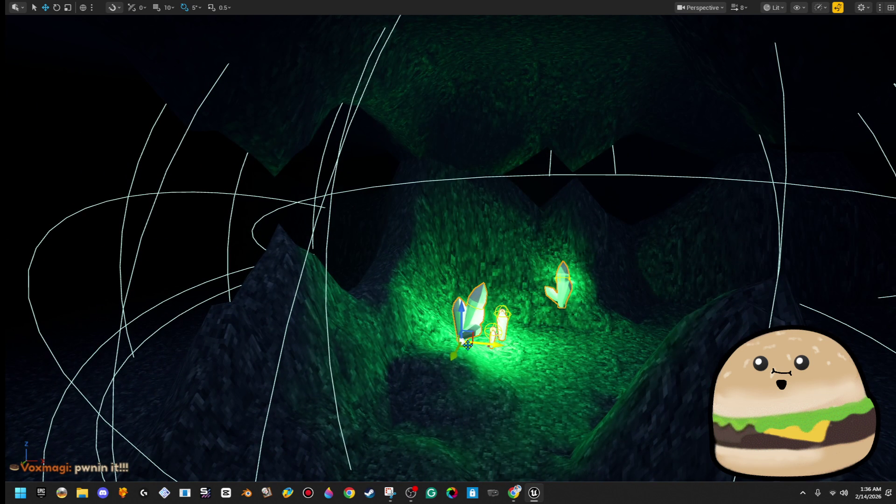
{"action": "left_click_drag", "start_coordinate": [468, 344], "coordinate": [350, 377]}
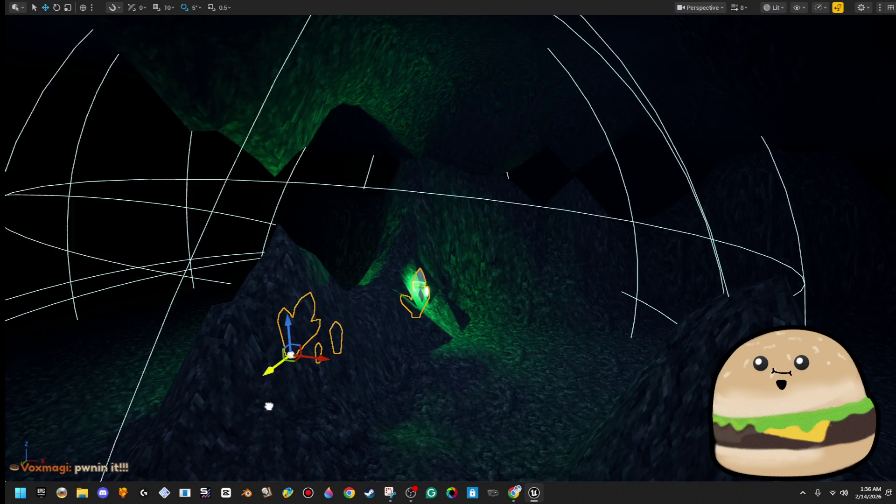